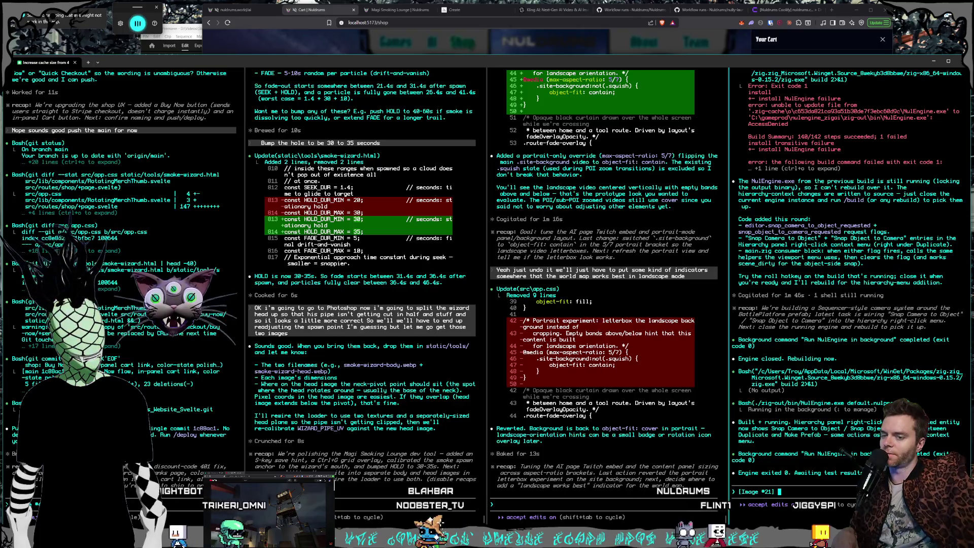
Send Claude Code a pasted screenshot reporting that Snap Camera to Object turns the view upside down.
{"action": "key", "text": "ctrl+v"}
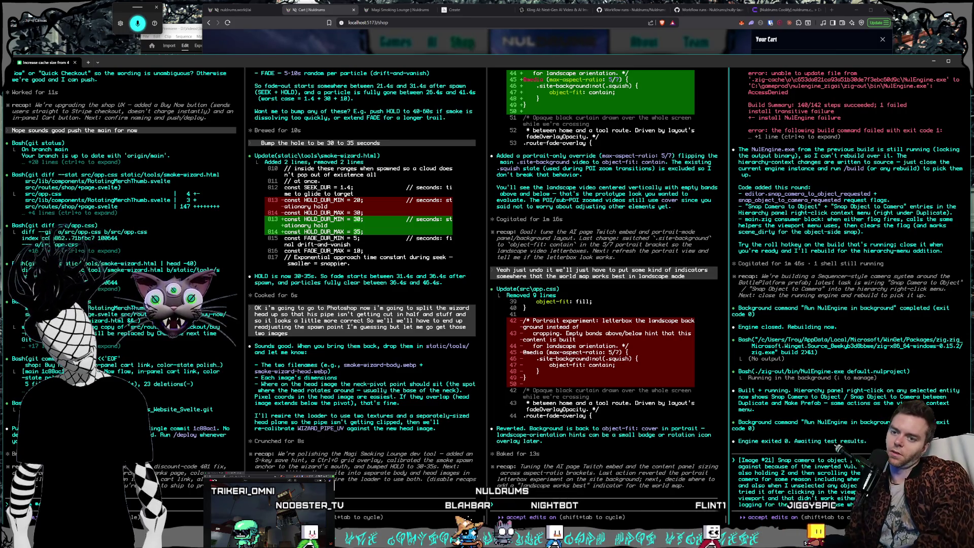
{"action": "key", "text": "Return"}
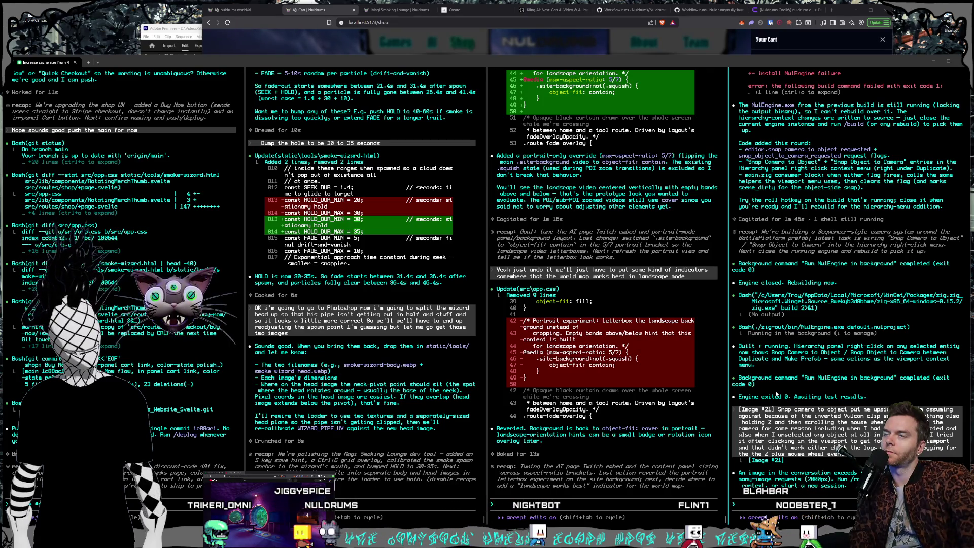
Close the empty cart drawer on the Nuldrums shop page and start voice typing in the terminal.
{"action": "left_click", "coordinate": [309, 27]}
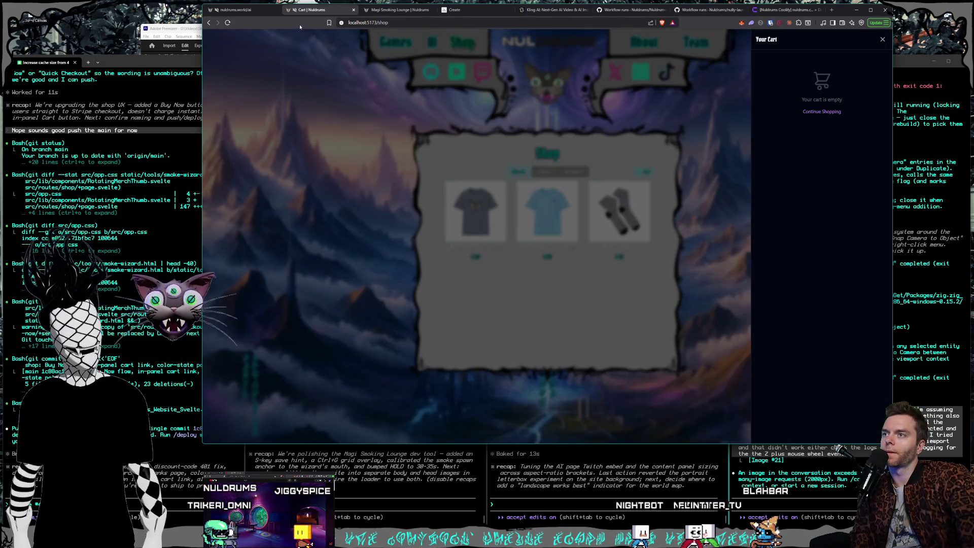
{"action": "left_click", "coordinate": [335, 257]}
{"action": "key", "text": "alt+Tab"}
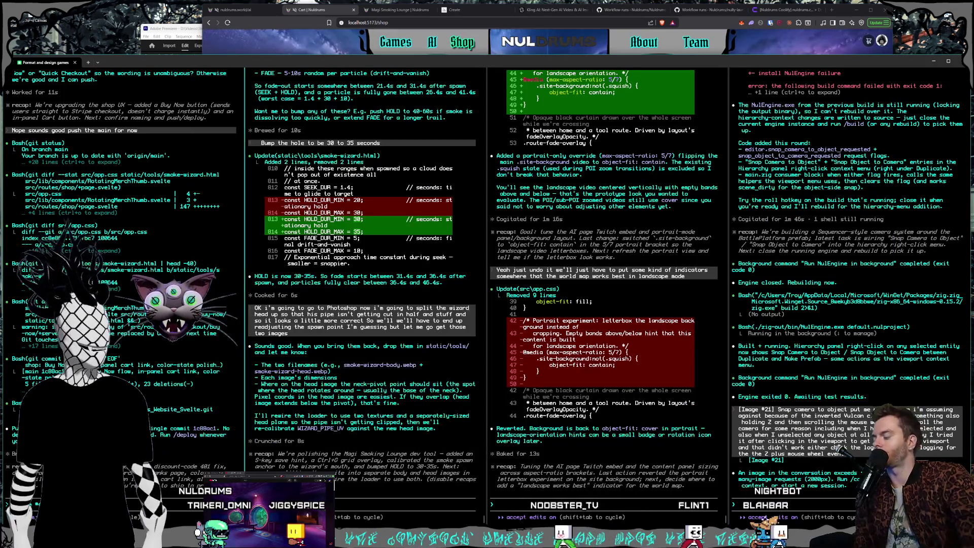
{"action": "key", "text": "super+h"}
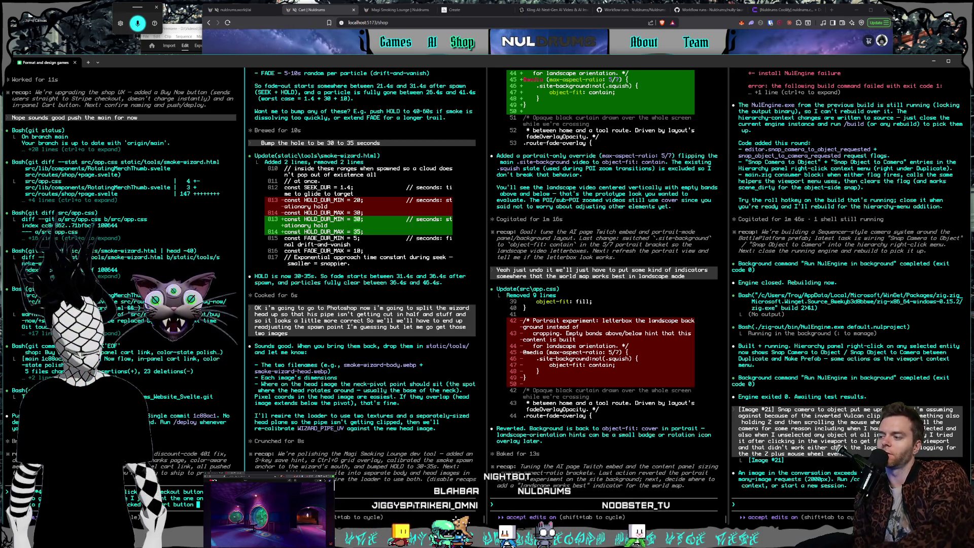
Send the request for checkout to open the side cart, run /compact in the right session, and switch to Photoshop.
{"action": "key", "text": "Return"}
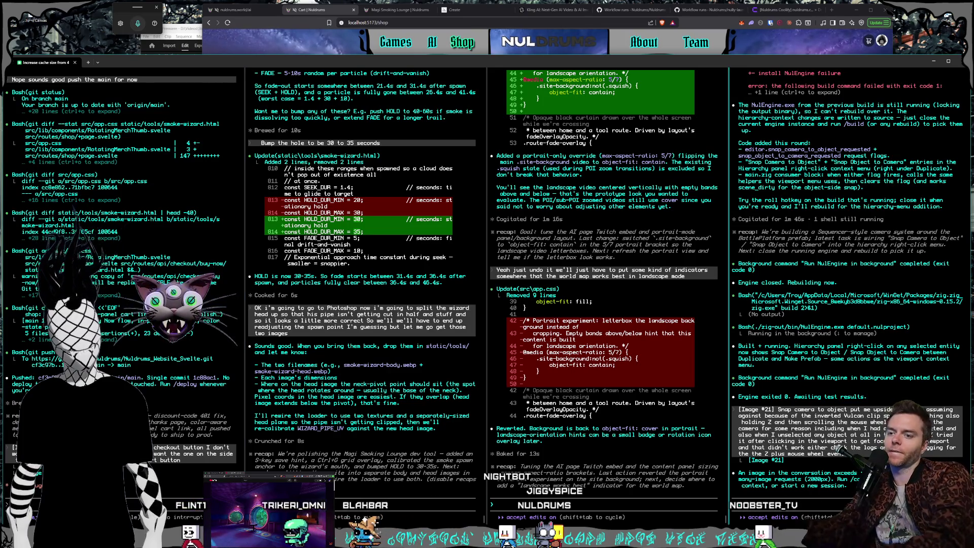
{"action": "type", "text": "/compact"}
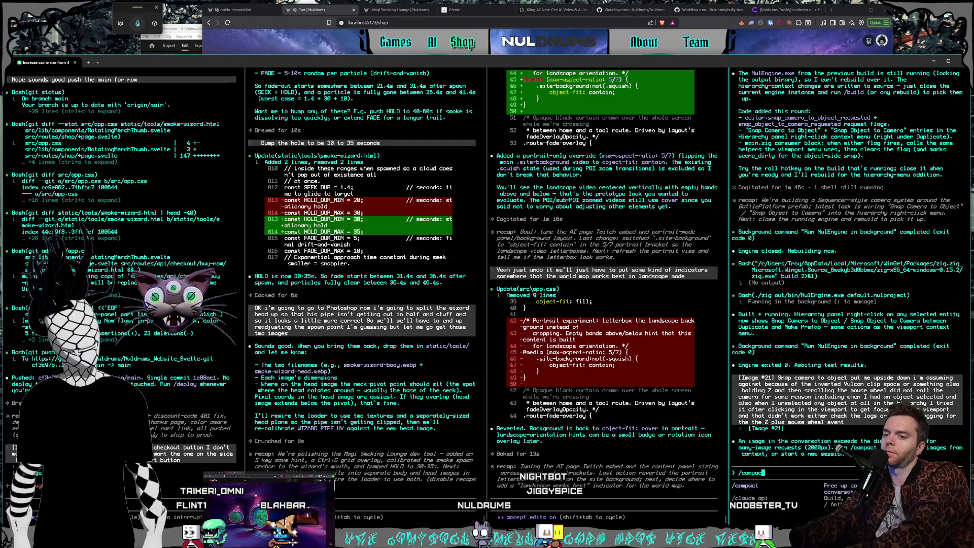
{"action": "key", "text": "Return"}
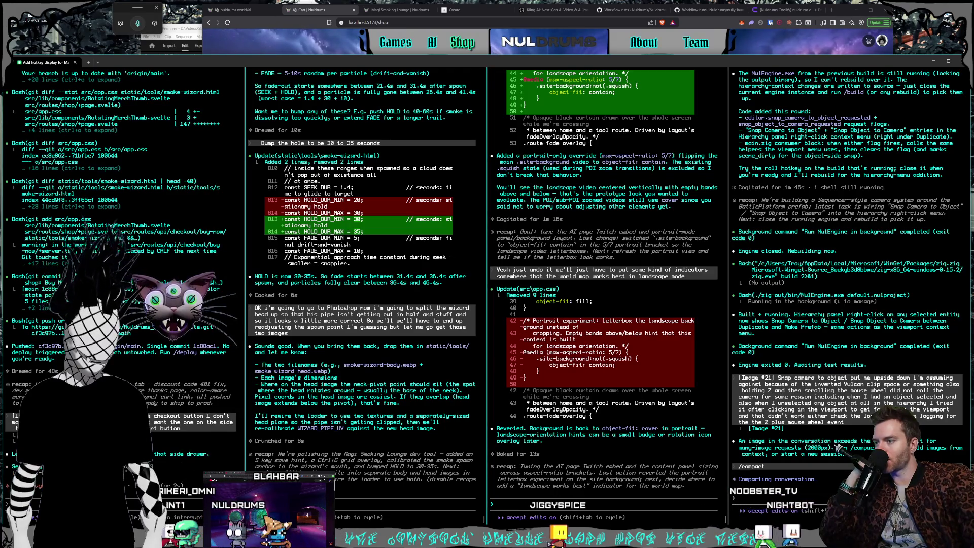
{"action": "key", "text": "alt+Tab"}
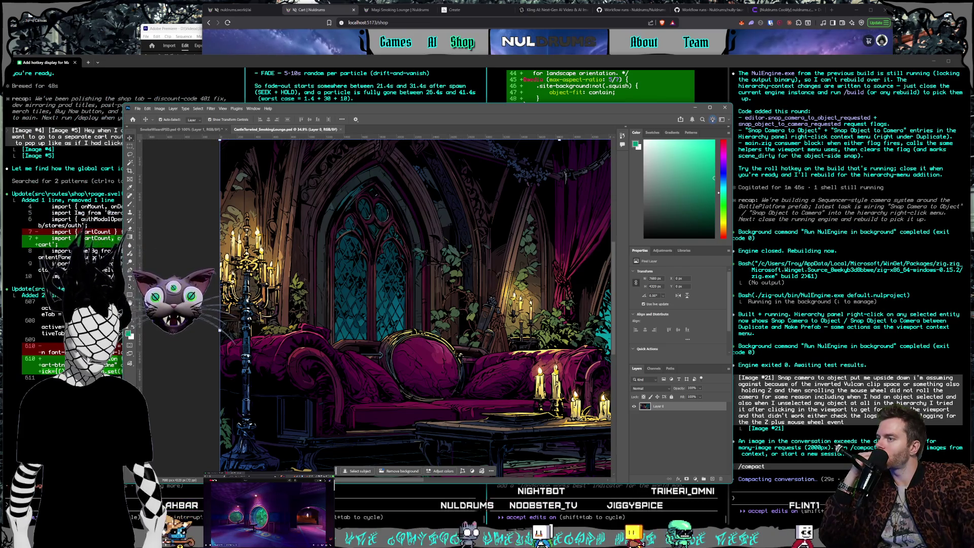
Shrink the Photoshop lounge window and park it mostly off-screen at the left edge.
{"action": "left_click_drag", "start_coordinate": [395, 110], "coordinate": [402, 99]}
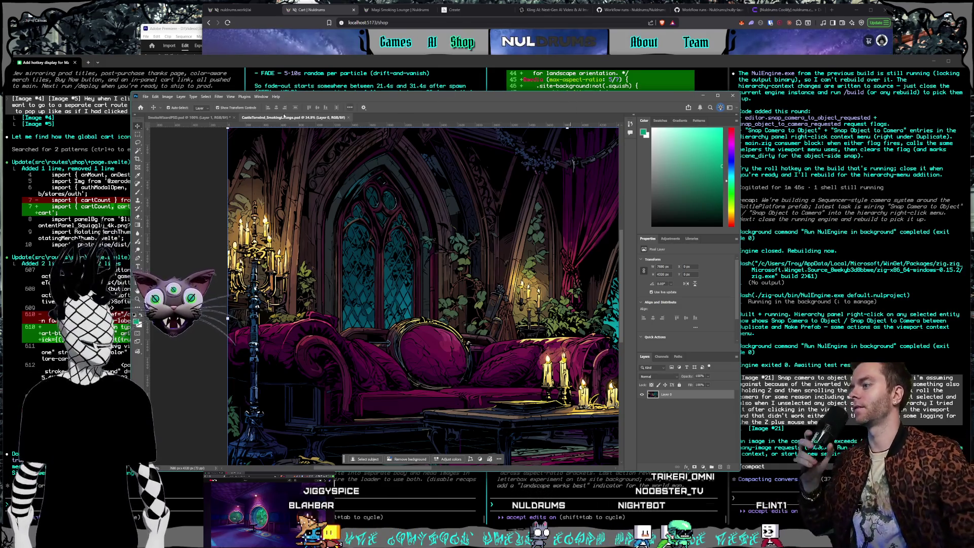
{"action": "left_click_drag", "start_coordinate": [133, 94], "coordinate": [211, 111]}
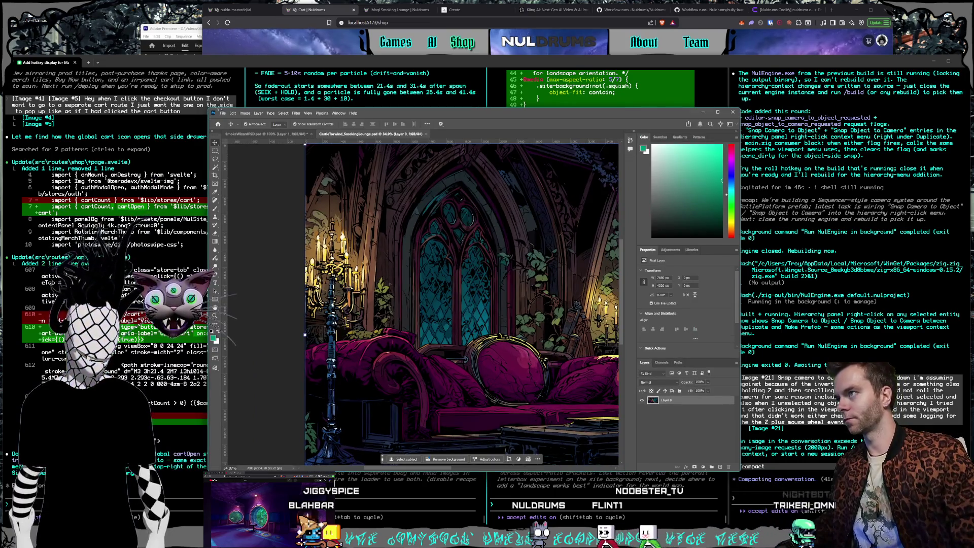
{"action": "mouse_move", "coordinate": [398, 113]}
{"action": "left_mouse_down"}
{"action": "mouse_move", "coordinate": [72, 122]}
{"action": "mouse_move", "coordinate": [5, 133]}
{"action": "mouse_move", "coordinate": [5, 156]}
{"action": "mouse_move", "coordinate": [0, 51]}
{"action": "left_mouse_up"}
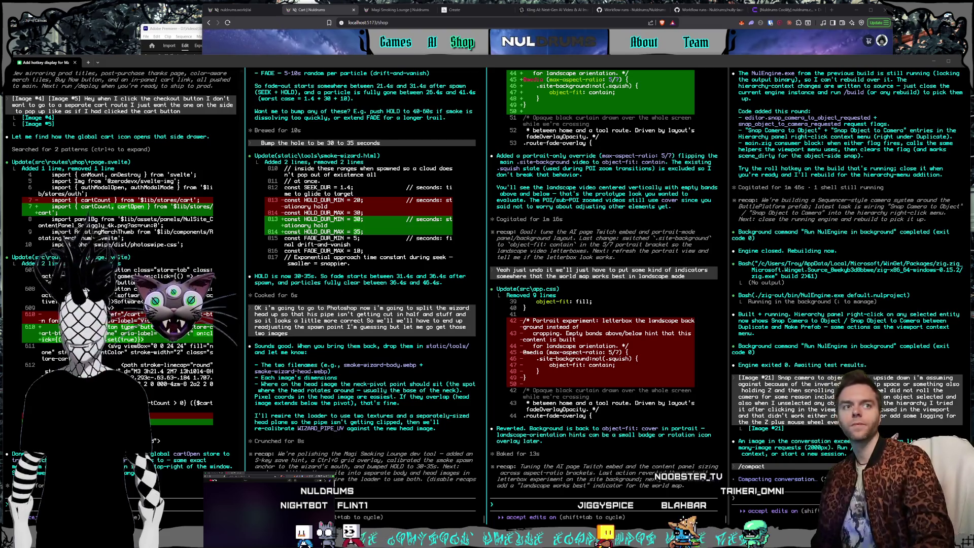
Switch to Photoshop, full-screen on CastleTorwind SmokingLounge.psd.
{"action": "key", "text": "alt+Tab"}
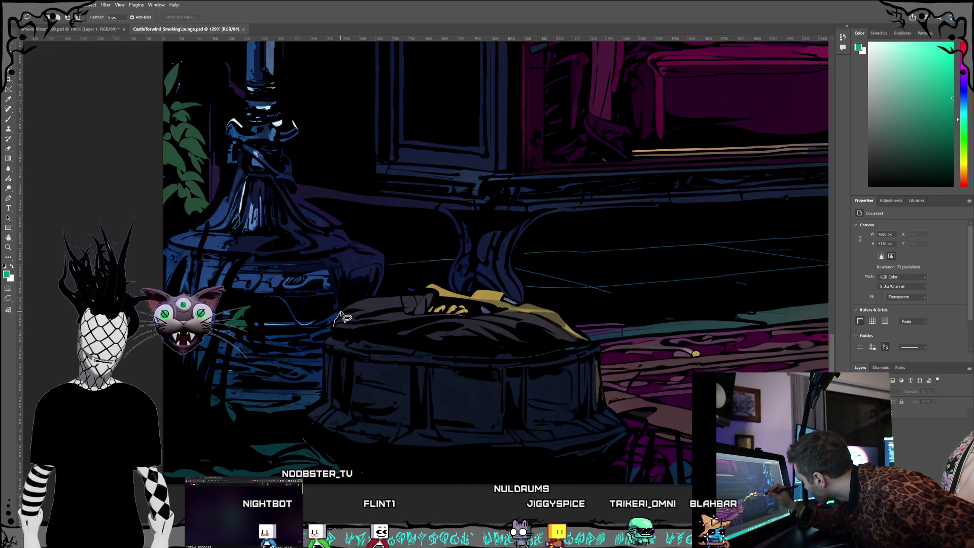
{"action": "left_click_drag", "start_coordinate": [333, 326], "coordinate": [345, 308]}
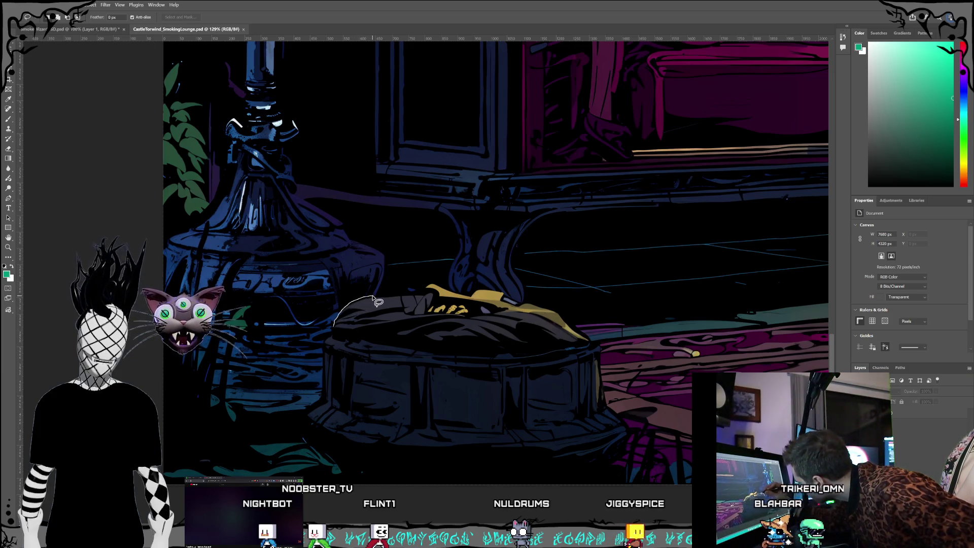
{"action": "mouse_move", "coordinate": [384, 296]}
{"action": "left_mouse_down"}
{"action": "mouse_move", "coordinate": [430, 285]}
{"action": "mouse_move", "coordinate": [476, 290]}
{"action": "left_mouse_up"}
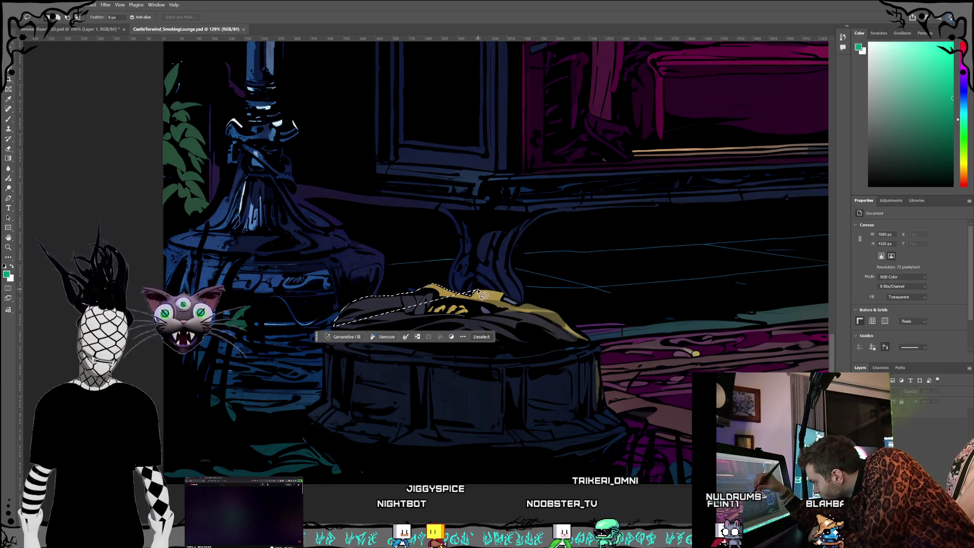
{"action": "key", "text": "ctrl+d"}
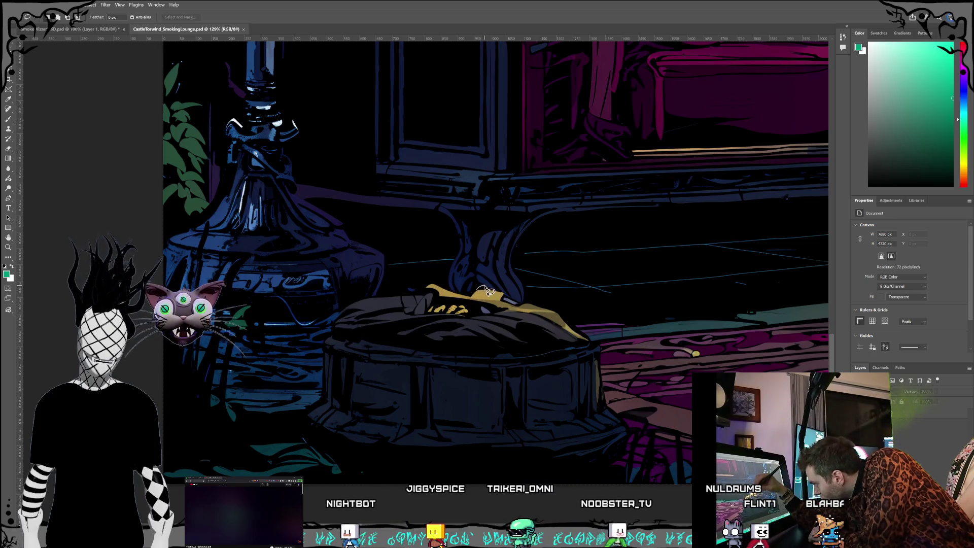
{"action": "key", "text": "ctrl+z"}
{"action": "key", "text": "ctrl+d"}
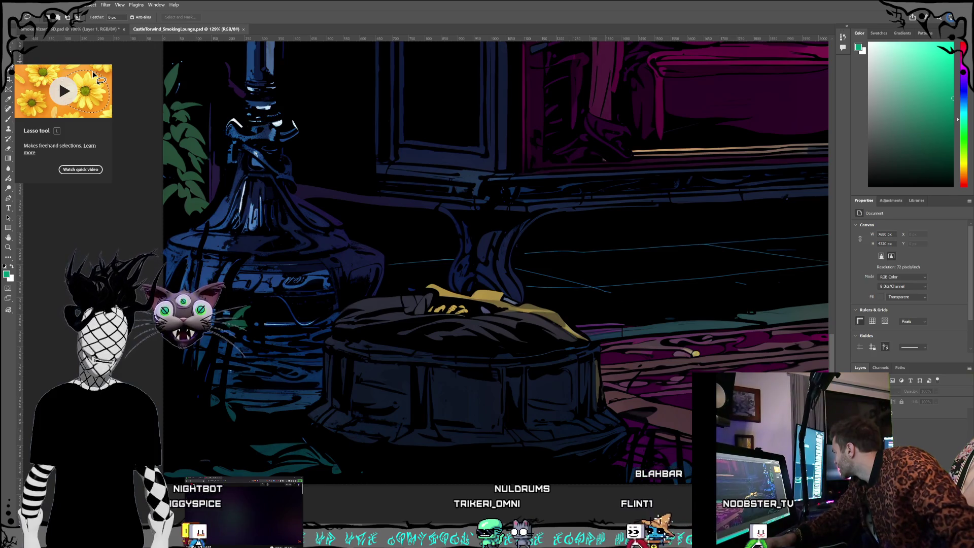
{"action": "mouse_move", "coordinate": [383, 287]}
{"action": "left_mouse_down"}
{"action": "mouse_move", "coordinate": [341, 299]}
{"action": "mouse_move", "coordinate": [322, 332]}
{"action": "mouse_move", "coordinate": [318, 391]}
{"action": "mouse_move", "coordinate": [290, 437]}
{"action": "mouse_move", "coordinate": [300, 455]}
{"action": "mouse_move", "coordinate": [457, 475]}
{"action": "mouse_move", "coordinate": [623, 468]}
{"action": "mouse_move", "coordinate": [640, 433]}
{"action": "mouse_move", "coordinate": [603, 345]}
{"action": "mouse_move", "coordinate": [565, 307]}
{"action": "mouse_move", "coordinate": [451, 276]}
{"action": "mouse_move", "coordinate": [408, 283]}
{"action": "left_mouse_up"}
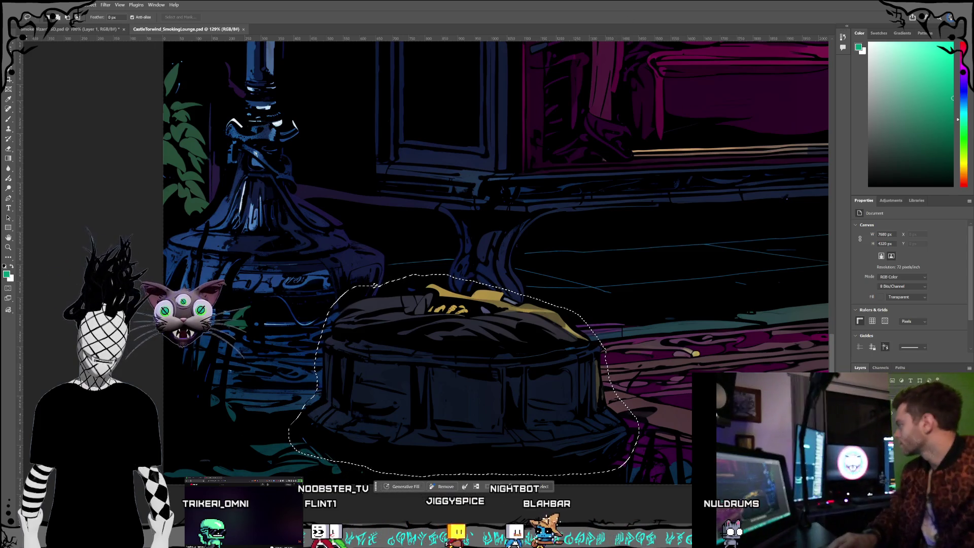
Copy the selected cushion onto its own Layer 1 and hide every other layer.
{"action": "left_click", "coordinate": [32, 5]}
{"action": "left_click", "coordinate": [45, 56]}
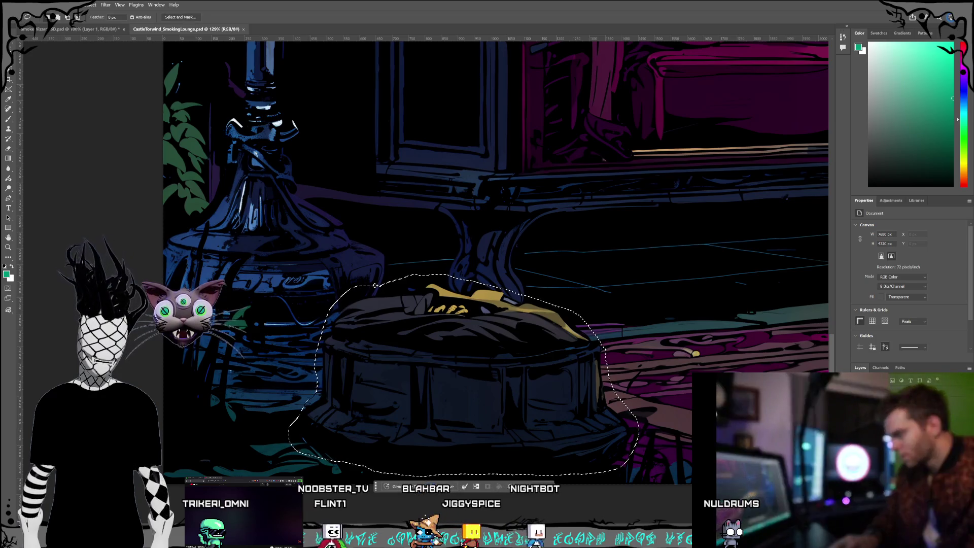
{"action": "key", "text": "ctrl+v"}
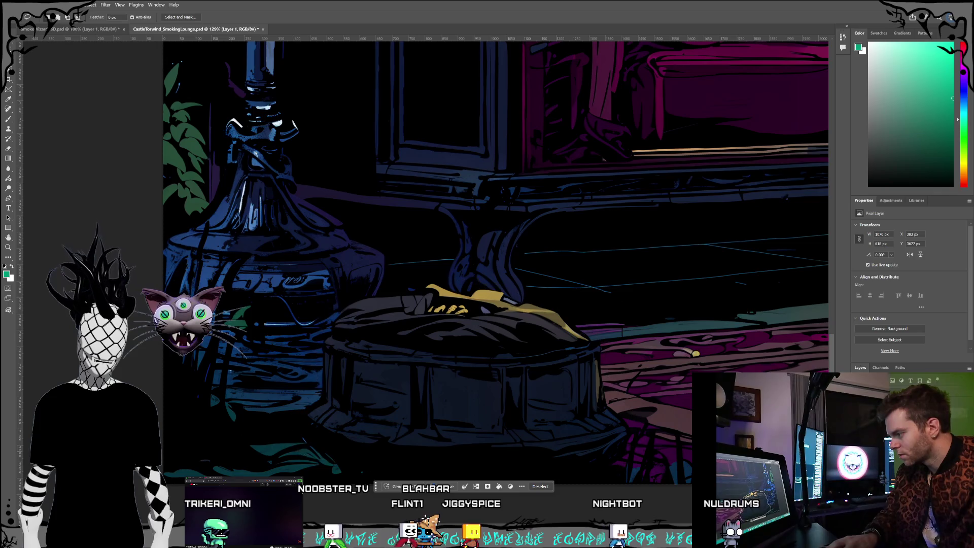
{"action": "key", "text": "ctrl+d"}
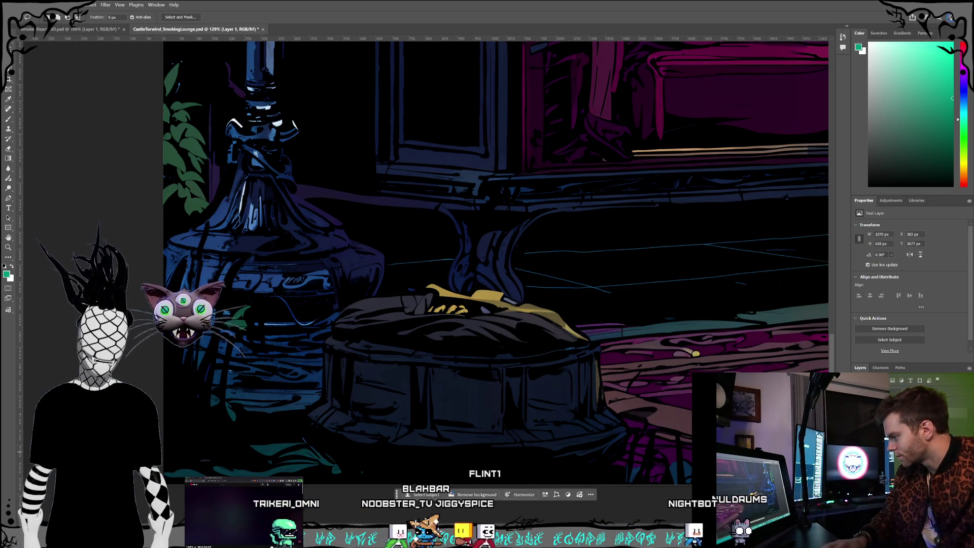
{"action": "key", "text": "v"}
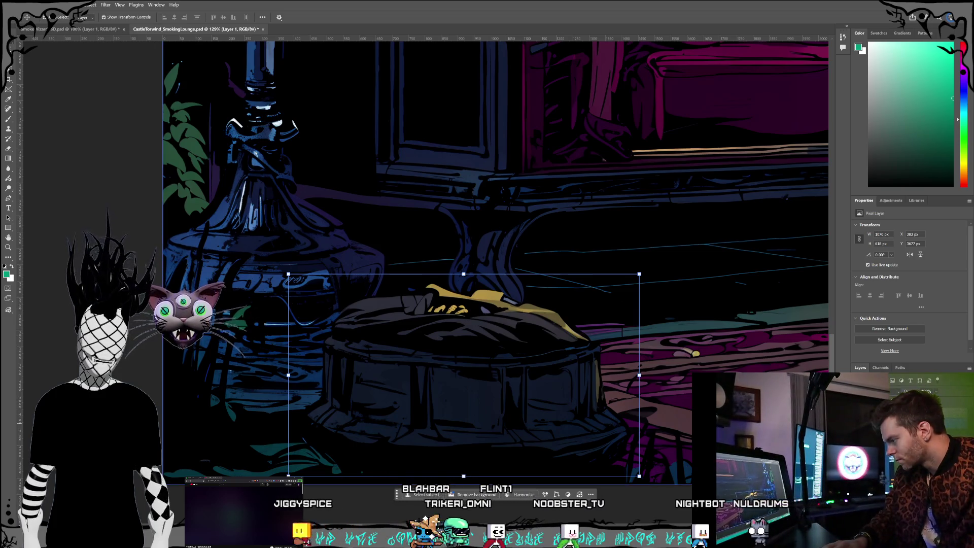
{"action": "left_click", "coordinate": [858, 401], "text": "alt"}
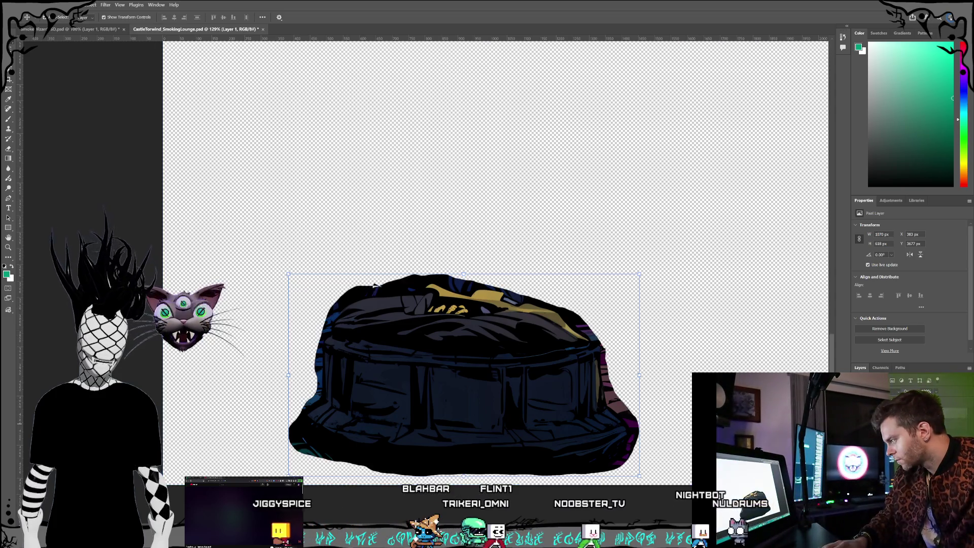
Commit the transform, pick the Eraser, and reselect Layer 1 after the no-layer-selected error.
{"action": "key", "text": "ctrl+h"}
{"action": "left_click", "coordinate": [677, 301]}
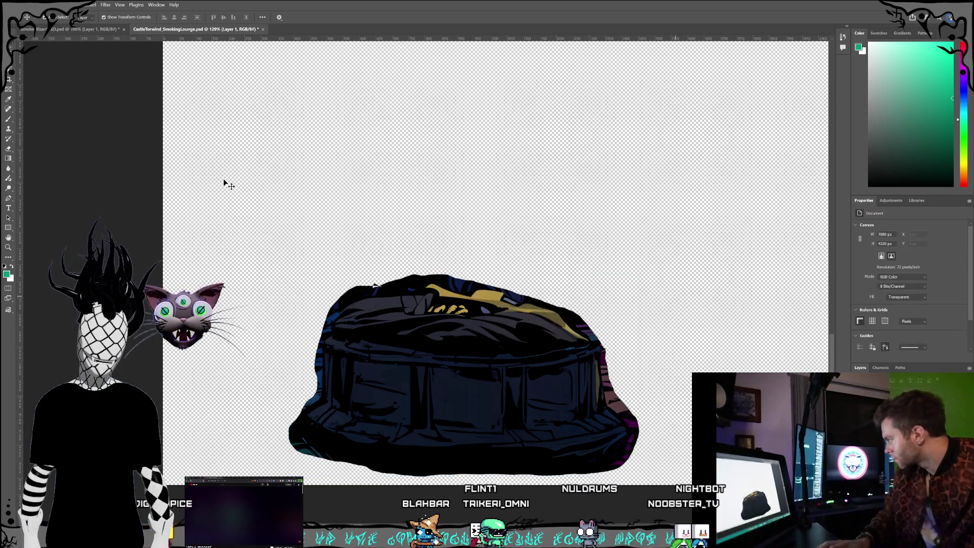
{"action": "left_click", "coordinate": [8, 149]}
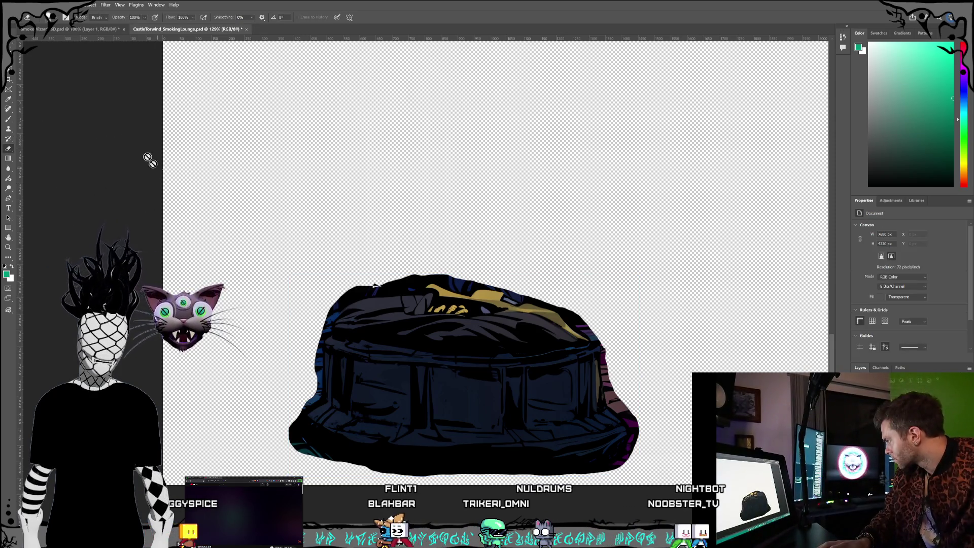
{"action": "left_click", "coordinate": [246, 109]}
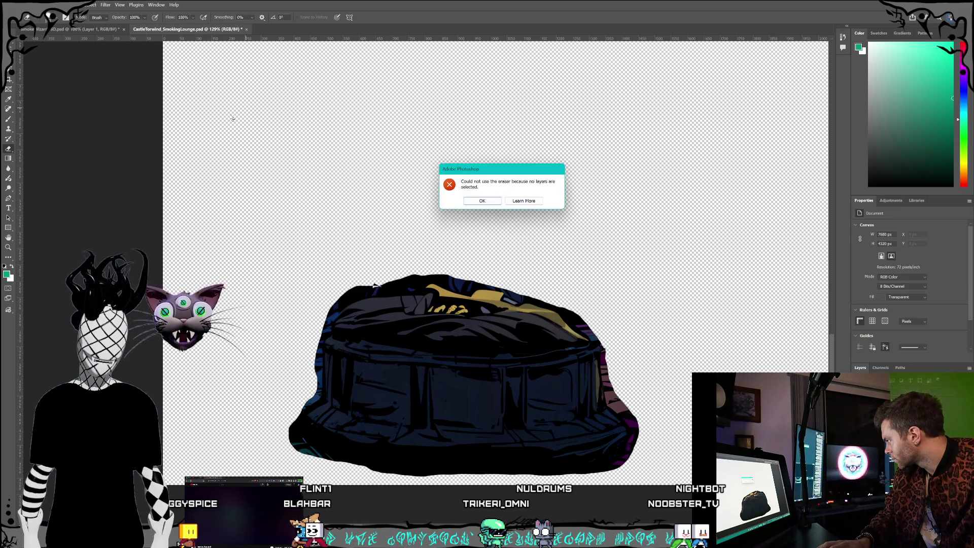
{"action": "left_click", "coordinate": [496, 203]}
{"action": "key", "text": "alt+period"}
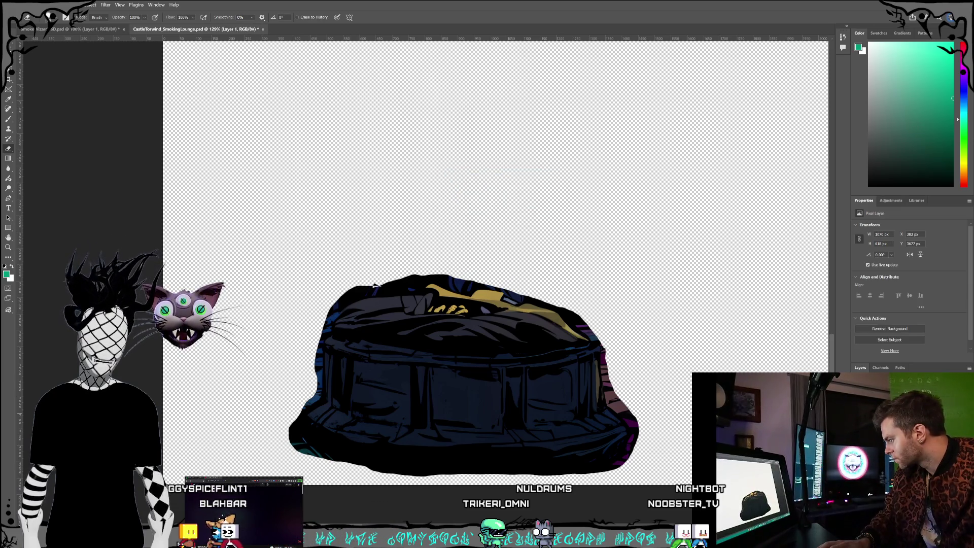
{"action": "key", "text": "alt+bracketright"}
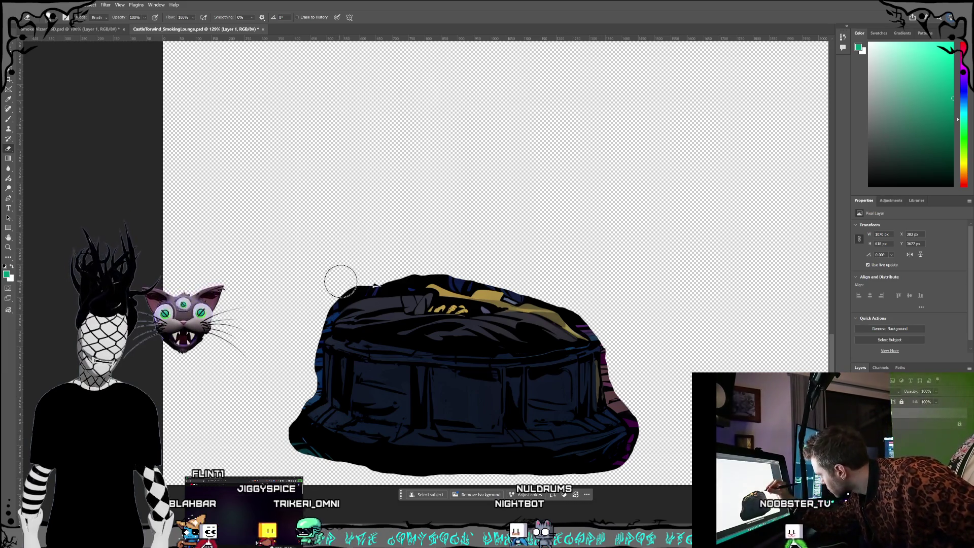
Erase the stray pixels along the hat's upper-left, lower-left and top edges.
{"action": "left_click_drag", "start_coordinate": [333, 293], "coordinate": [315, 316]}
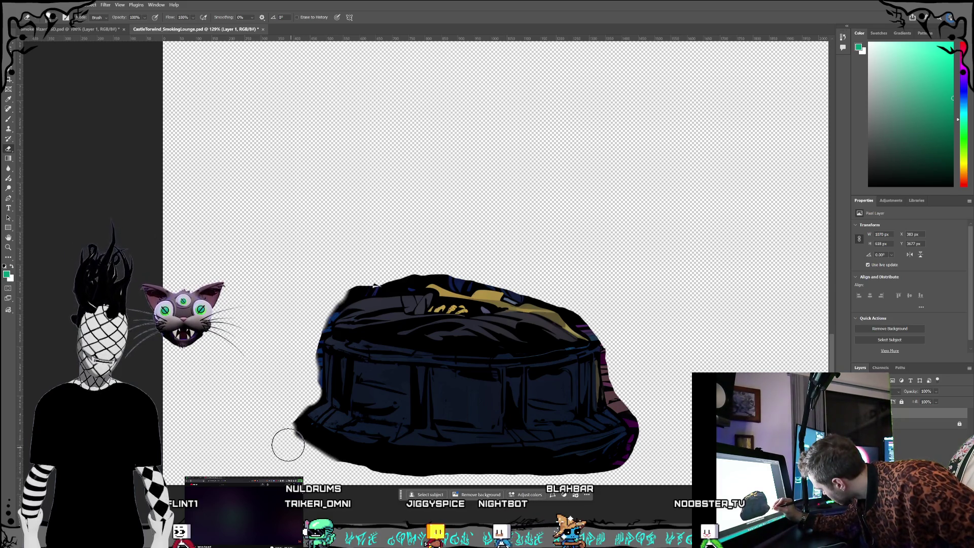
{"action": "left_click_drag", "start_coordinate": [281, 433], "coordinate": [279, 419]}
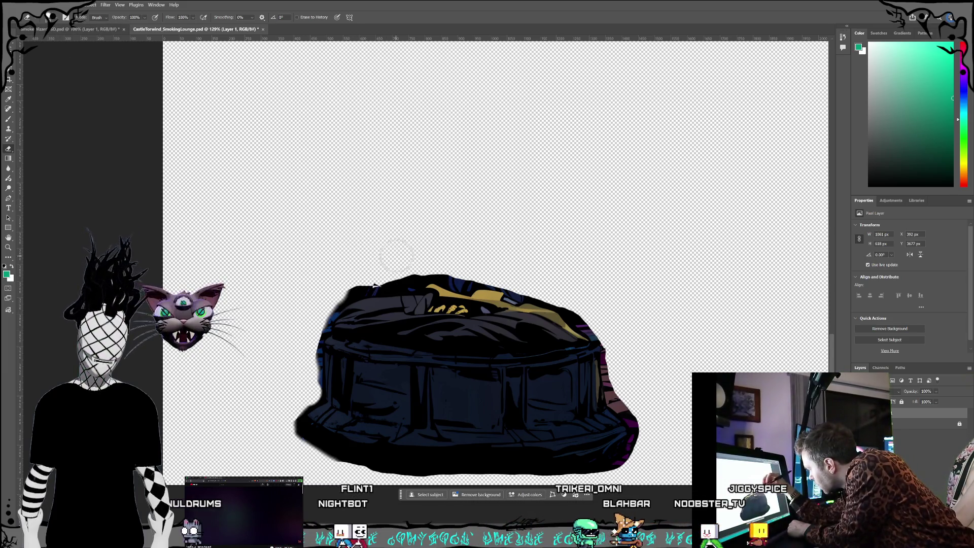
{"action": "mouse_move", "coordinate": [413, 266]}
{"action": "left_mouse_down"}
{"action": "mouse_move", "coordinate": [348, 283]}
{"action": "mouse_move", "coordinate": [373, 284]}
{"action": "left_mouse_up"}
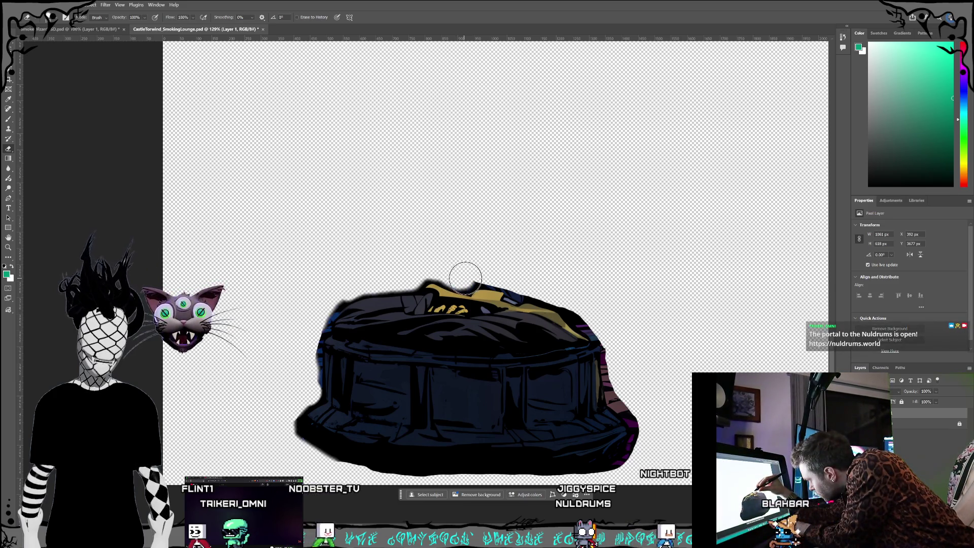
{"action": "left_click_drag", "start_coordinate": [489, 279], "coordinate": [485, 278]}
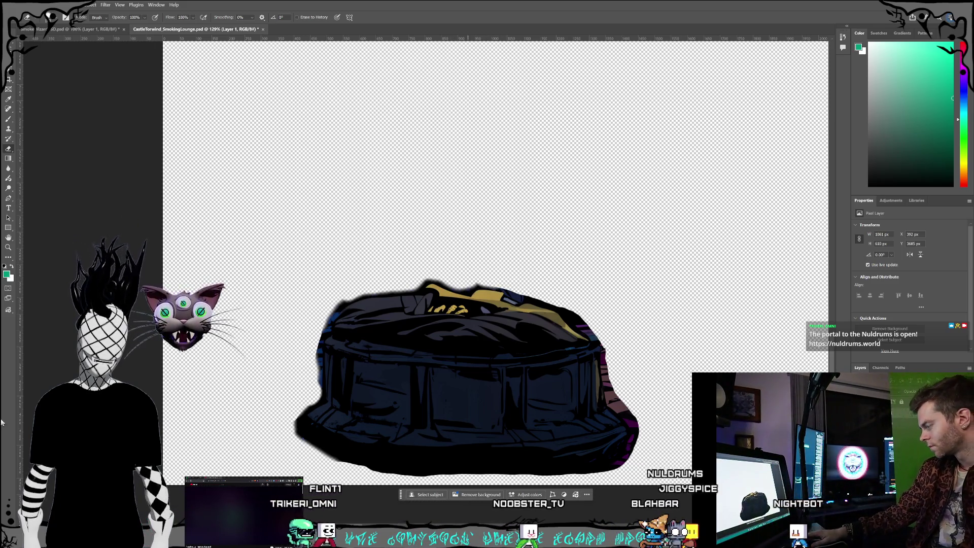
Play the low poly beach ambient mix on YouTube, then return to the Photoshop canvas.
{"action": "key", "text": "alt+Tab"}
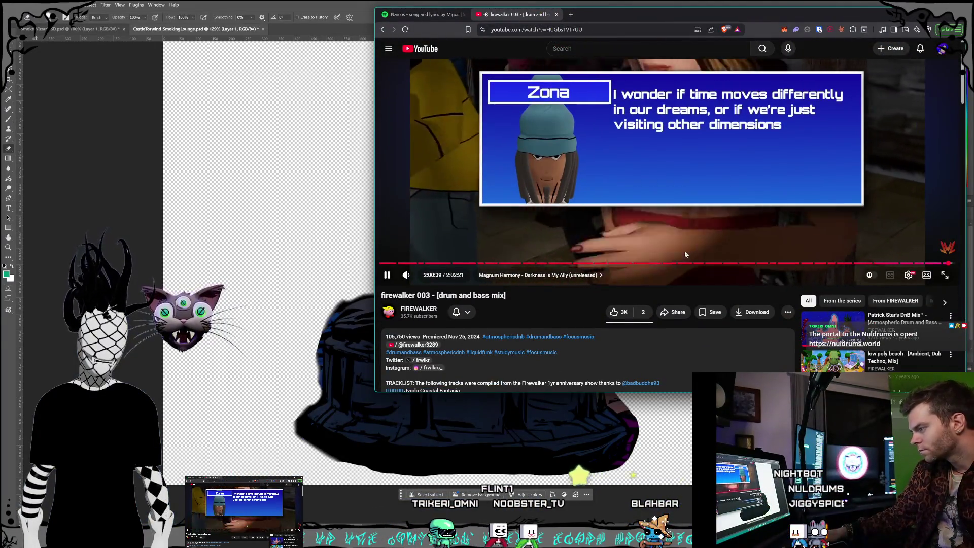
{"action": "scroll", "coordinate": [920, 263], "scroll_direction": "down", "scroll_amount": 1}
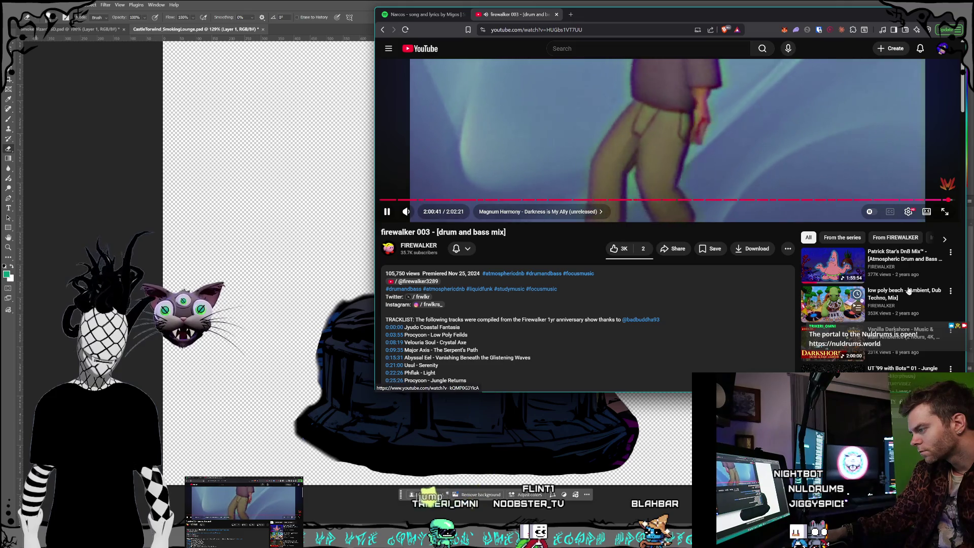
{"action": "left_click", "coordinate": [910, 290]}
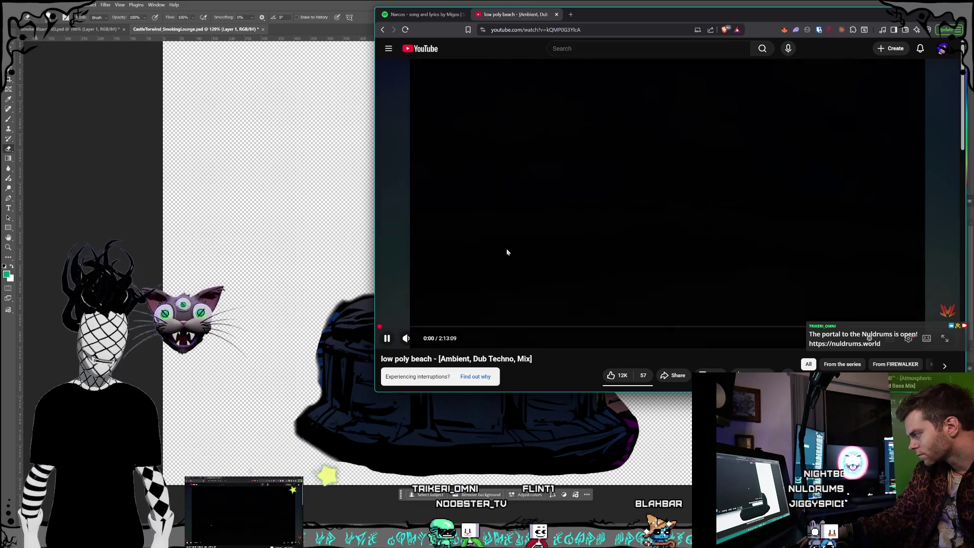
{"action": "left_click", "coordinate": [320, 4]}
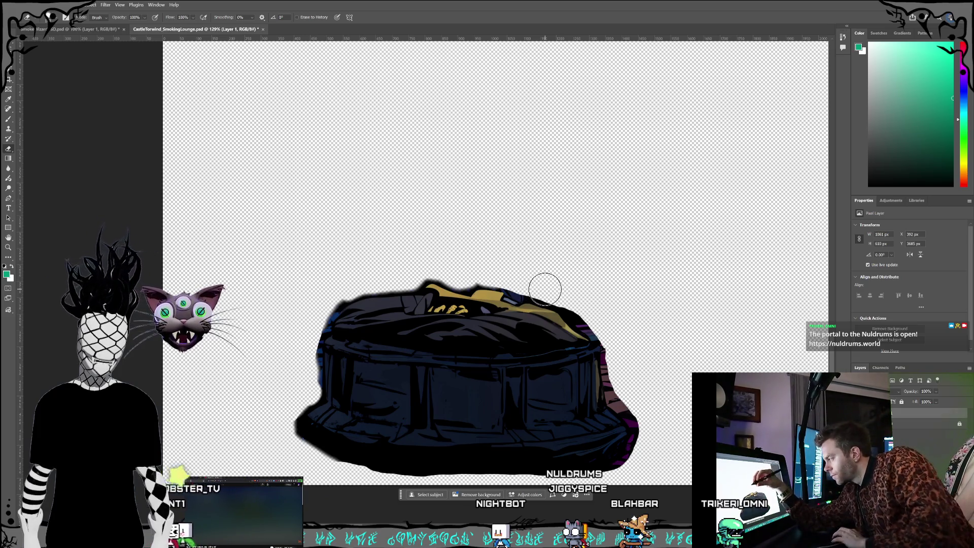
Set the eraser brush to 50 px with slightly higher hardness.
{"action": "left_click", "coordinate": [54, 19]}
{"action": "left_click_drag", "start_coordinate": [67, 41], "coordinate": [55, 42]}
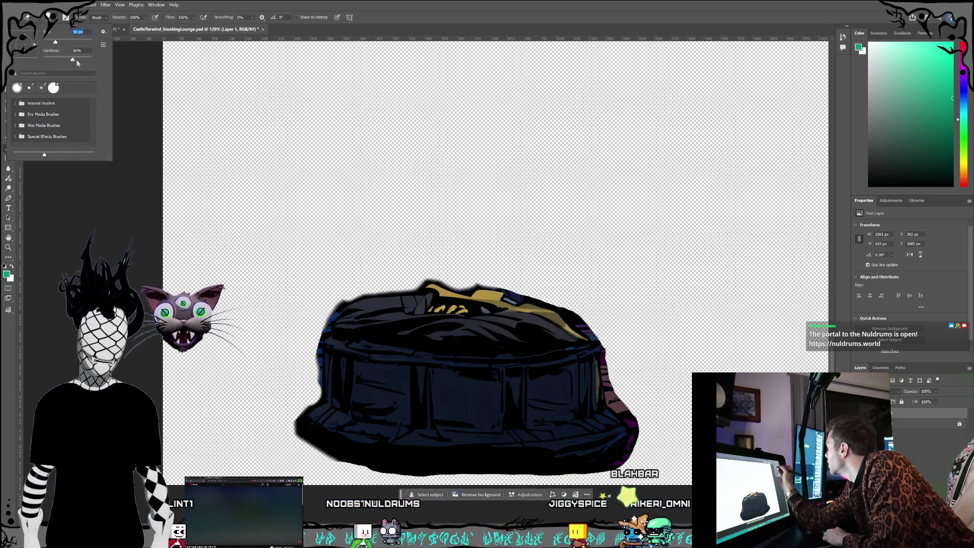
{"action": "left_click_drag", "start_coordinate": [73, 60], "coordinate": [82, 62]}
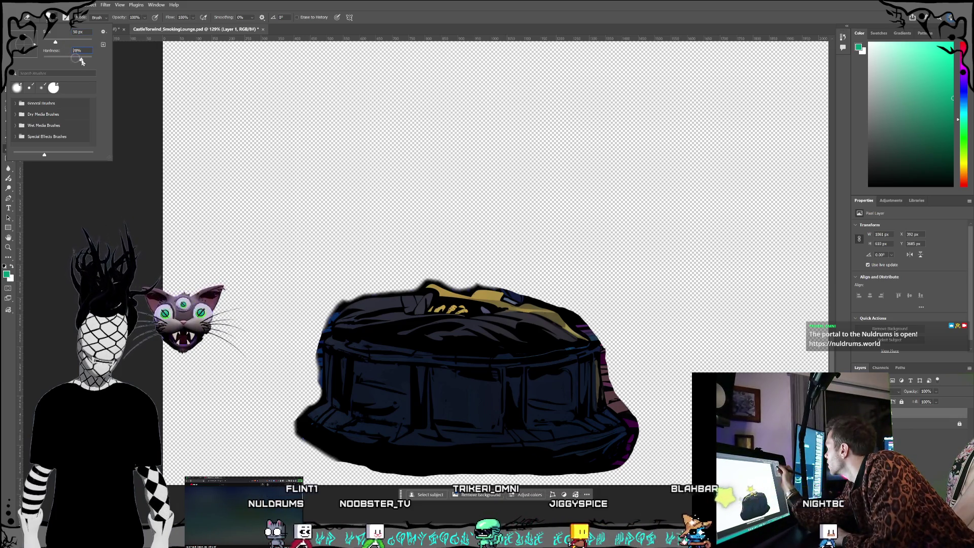
{"action": "key", "text": "Return"}
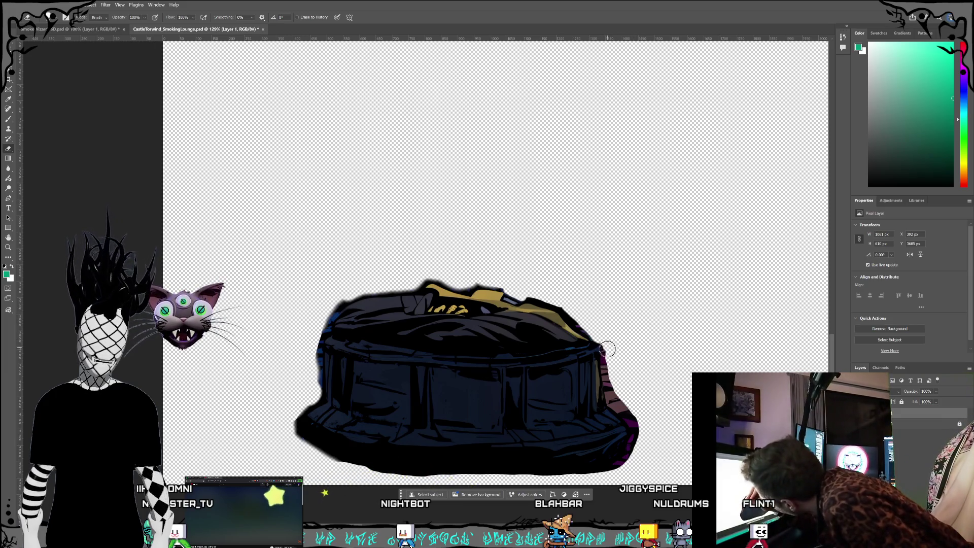
Erase the magenta fringe along the hat's right and lower-right edges.
{"action": "mouse_move", "coordinate": [615, 396]}
{"action": "left_mouse_down"}
{"action": "mouse_move", "coordinate": [637, 419]}
{"action": "mouse_move", "coordinate": [624, 475]}
{"action": "left_mouse_up"}
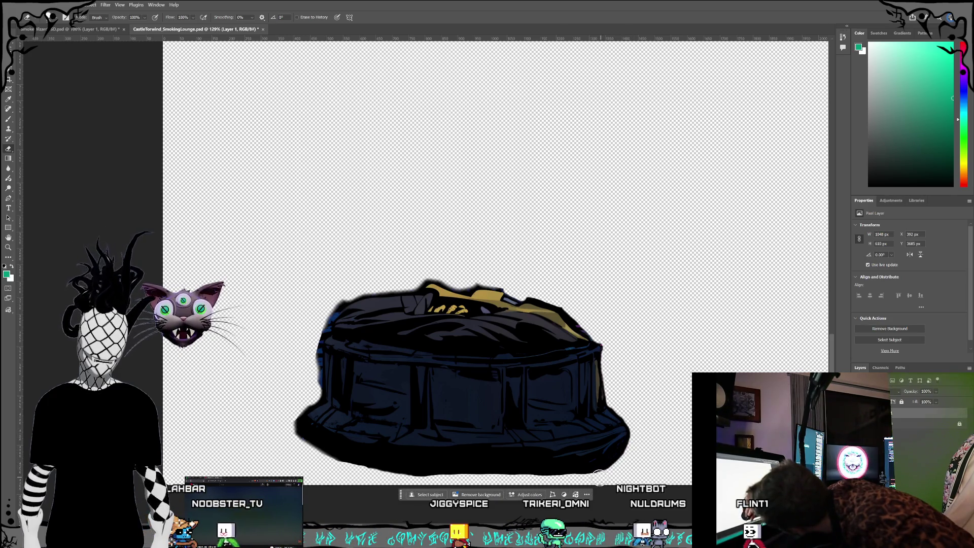
{"action": "left_click_drag", "start_coordinate": [600, 477], "coordinate": [581, 486]}
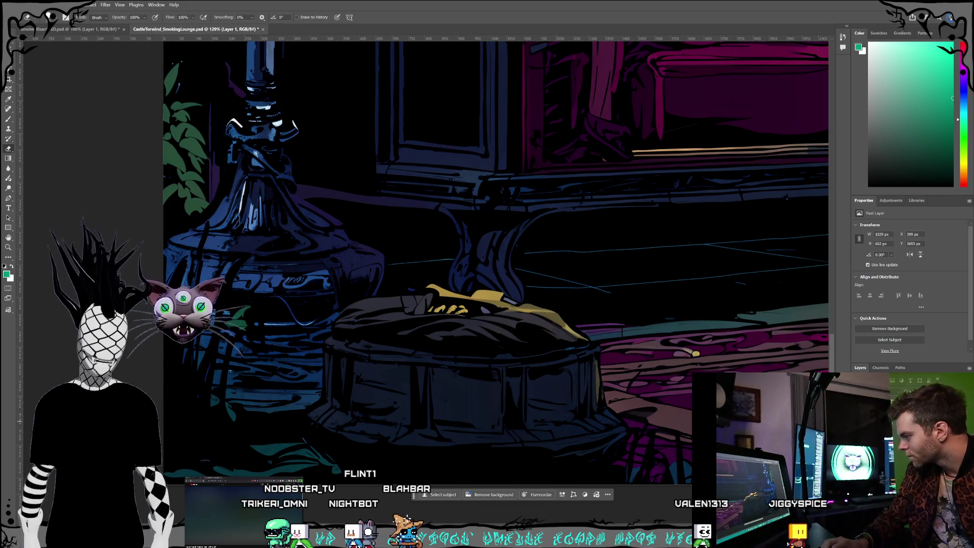
Hide the lounge background (Layer 0) so the hat sits on transparency, then bring up Save As.
{"action": "key", "text": "alt+bracketleft"}
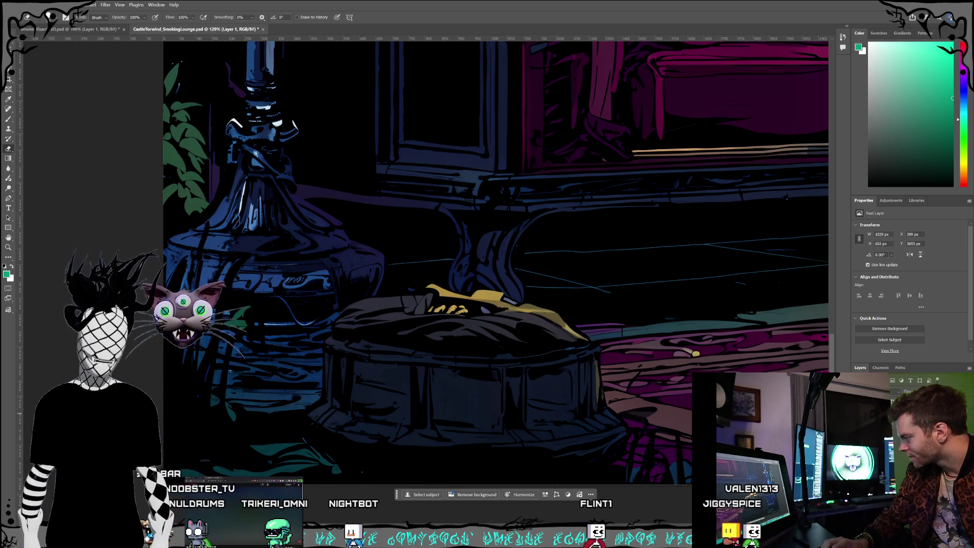
{"action": "key", "text": "ctrl+comma"}
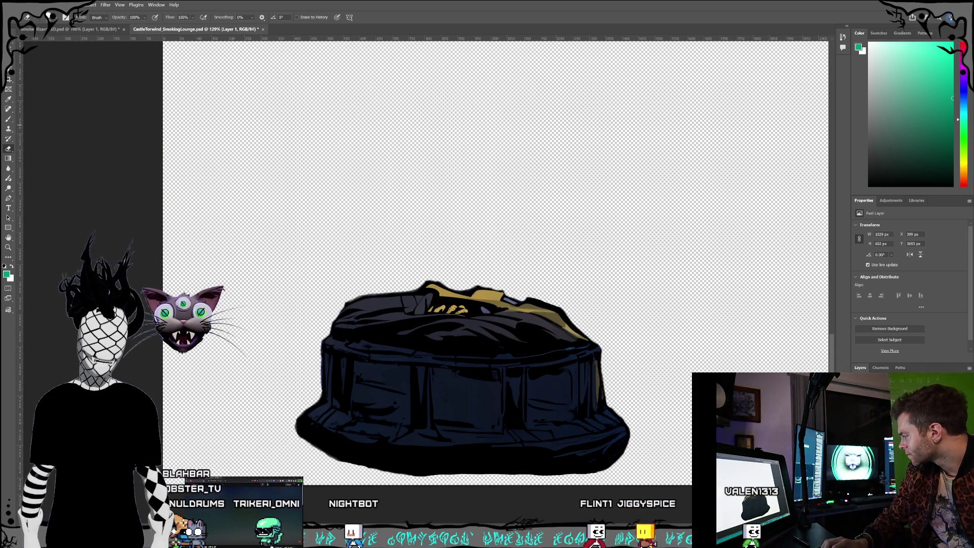
{"action": "left_click", "coordinate": [20, 5]}
{"action": "left_click", "coordinate": [61, 121]}
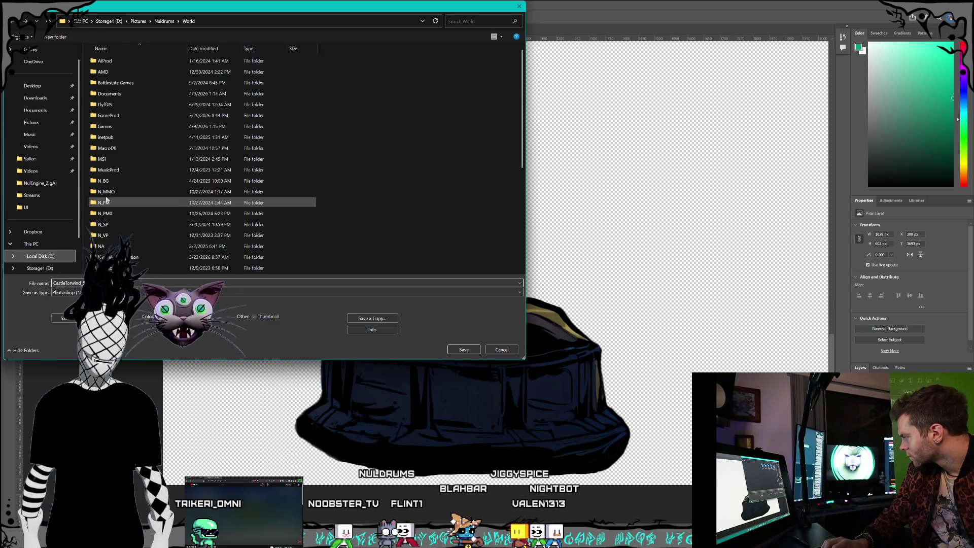
Browse the save window from drive C into Documents > Nuldrums > Nuldrums_Website_Svelte.
{"action": "scroll", "coordinate": [160, 187], "scroll_direction": "down", "scroll_amount": 5}
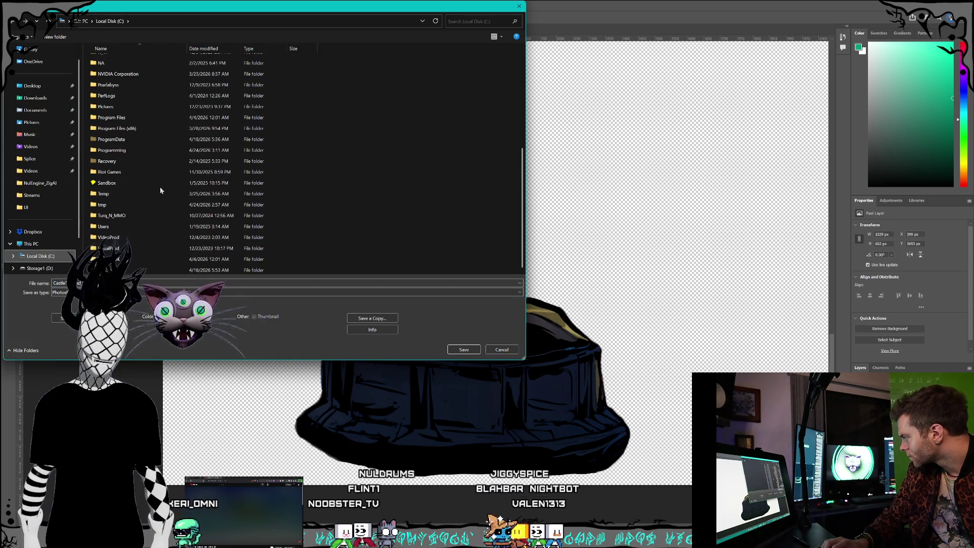
{"action": "left_click", "coordinate": [129, 128]}
{"action": "scroll", "coordinate": [130, 147], "scroll_direction": "up", "scroll_amount": 6}
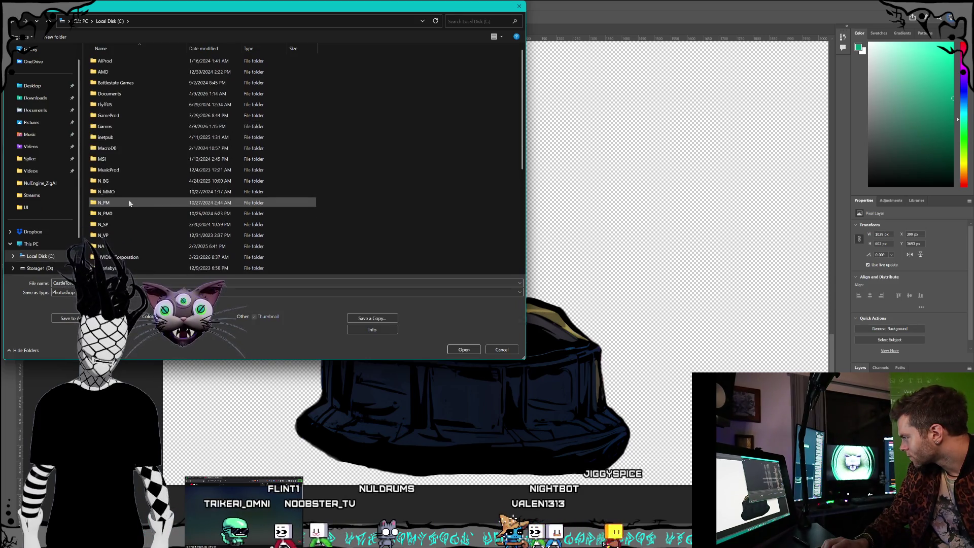
{"action": "left_click", "coordinate": [121, 95]}
{"action": "double_click", "coordinate": [121, 95]}
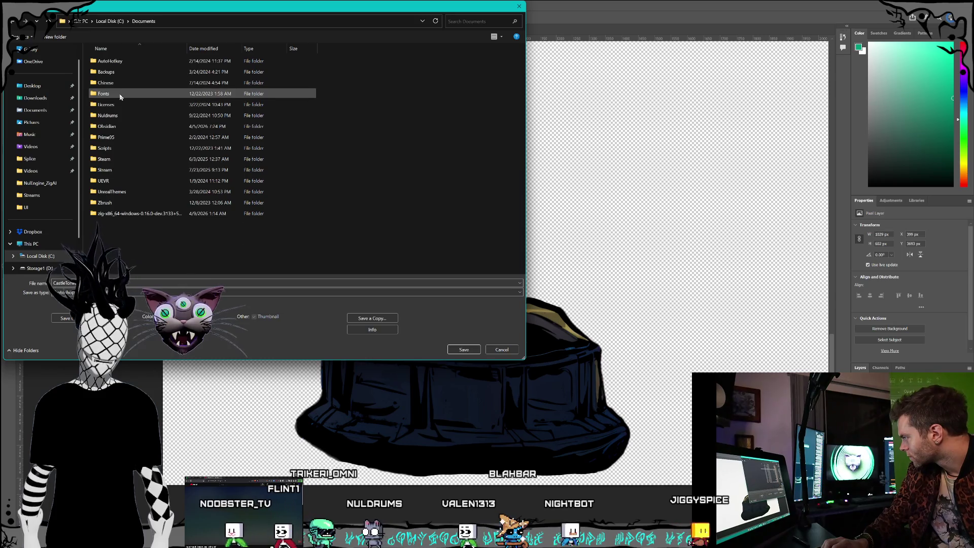
{"action": "double_click", "coordinate": [118, 116]}
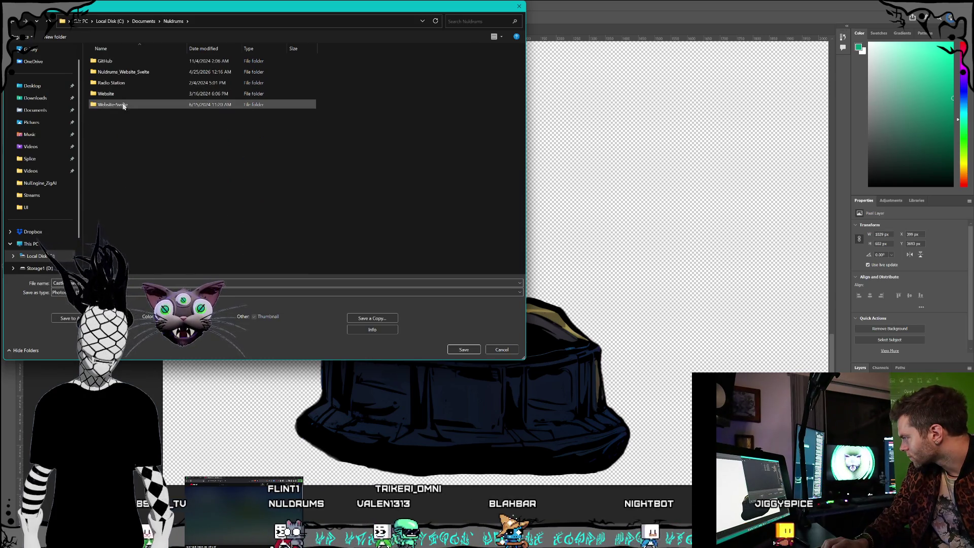
{"action": "double_click", "coordinate": [149, 73]}
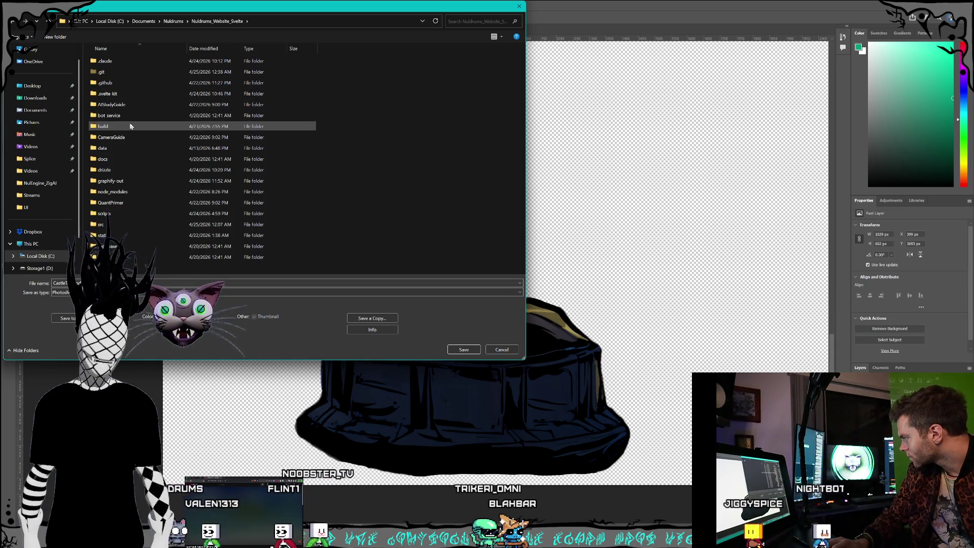
Continue into src > lib > assets > games, check the Save as type list, and cancel.
{"action": "left_click", "coordinate": [126, 225]}
{"action": "double_click", "coordinate": [126, 225]}
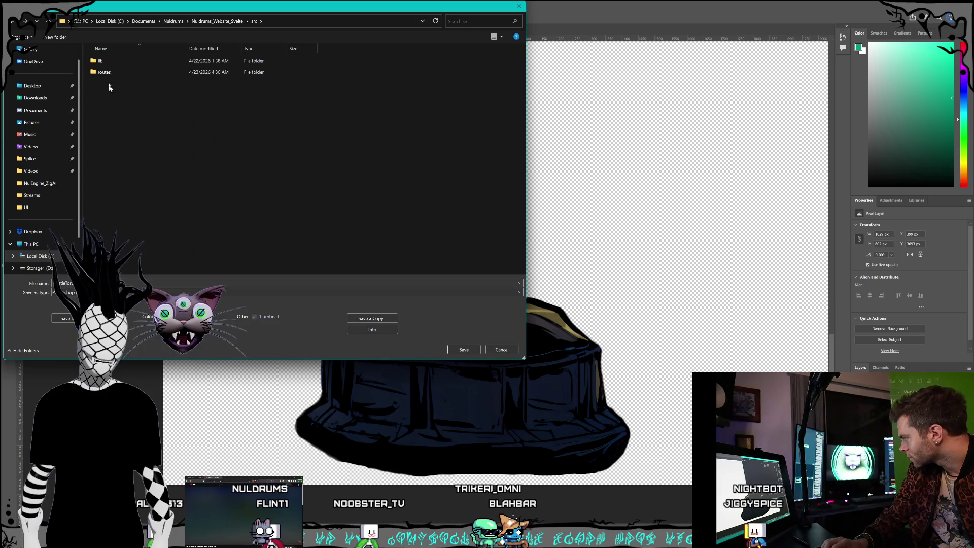
{"action": "double_click", "coordinate": [121, 62]}
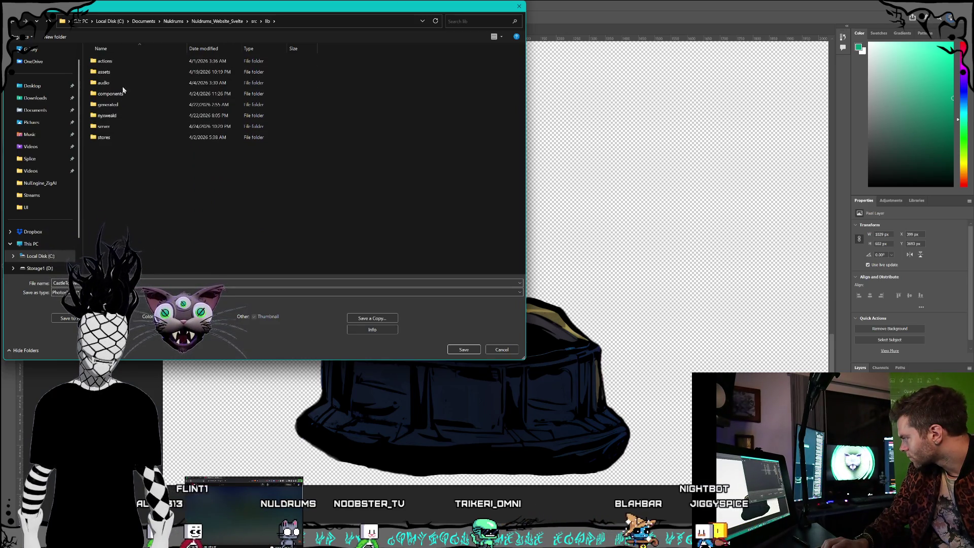
{"action": "double_click", "coordinate": [118, 72]}
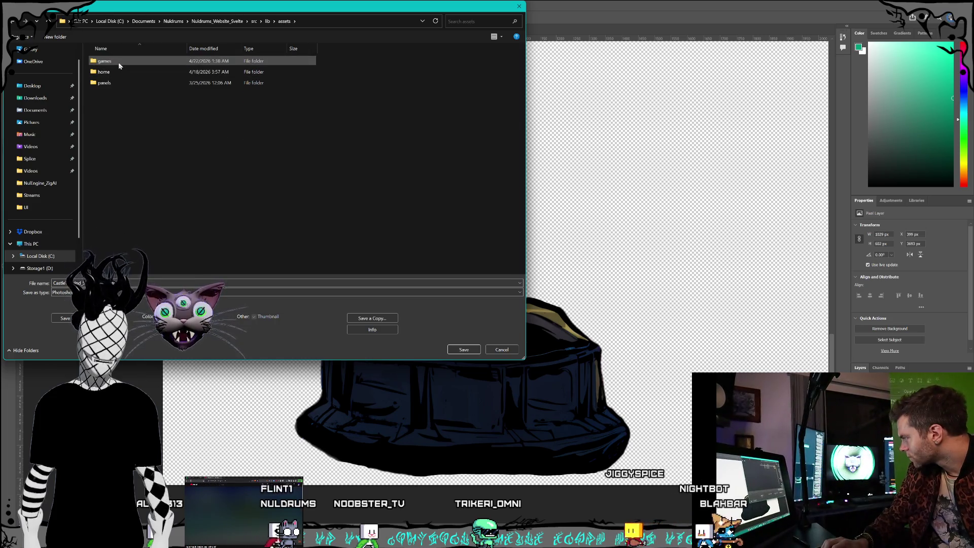
{"action": "double_click", "coordinate": [118, 62]}
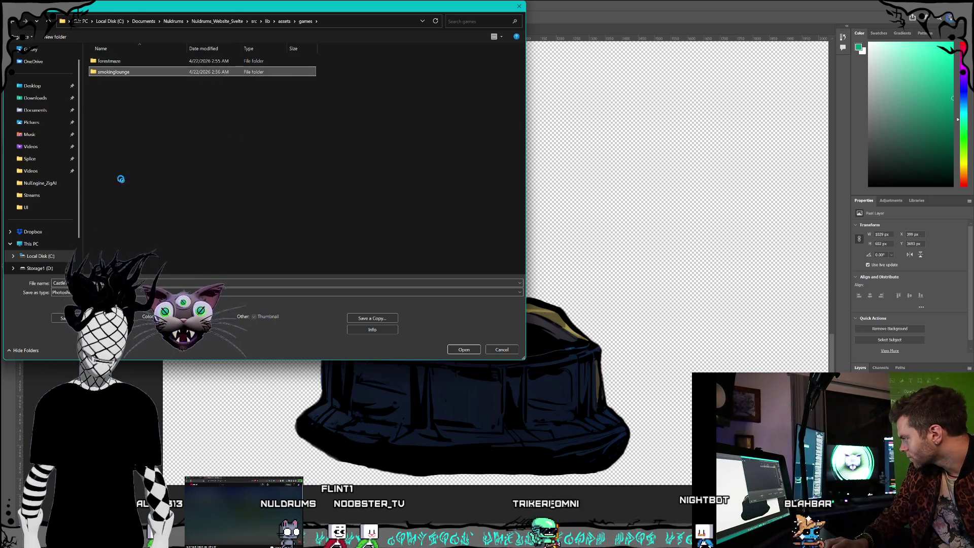
{"action": "left_click", "coordinate": [147, 293]}
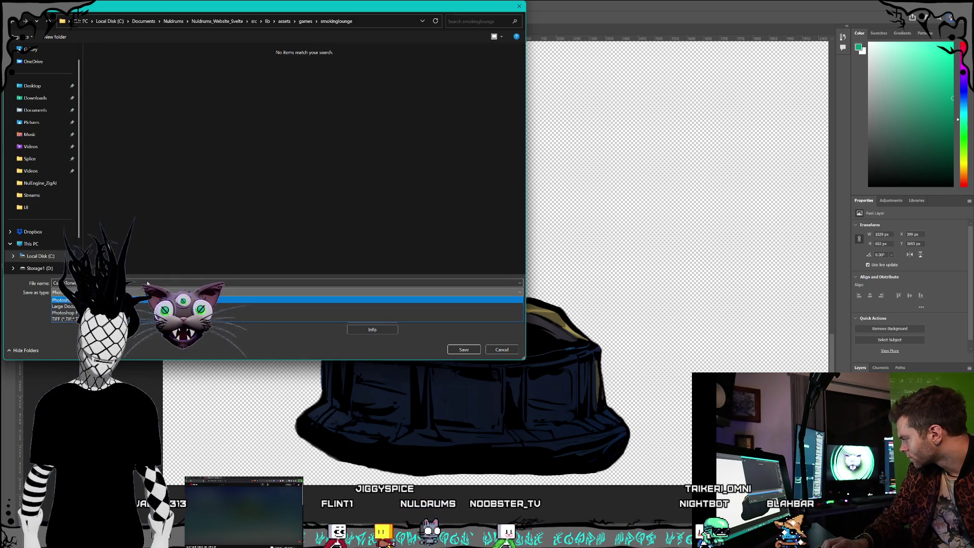
{"action": "key", "text": "Return"}
{"action": "key", "text": "Return"}
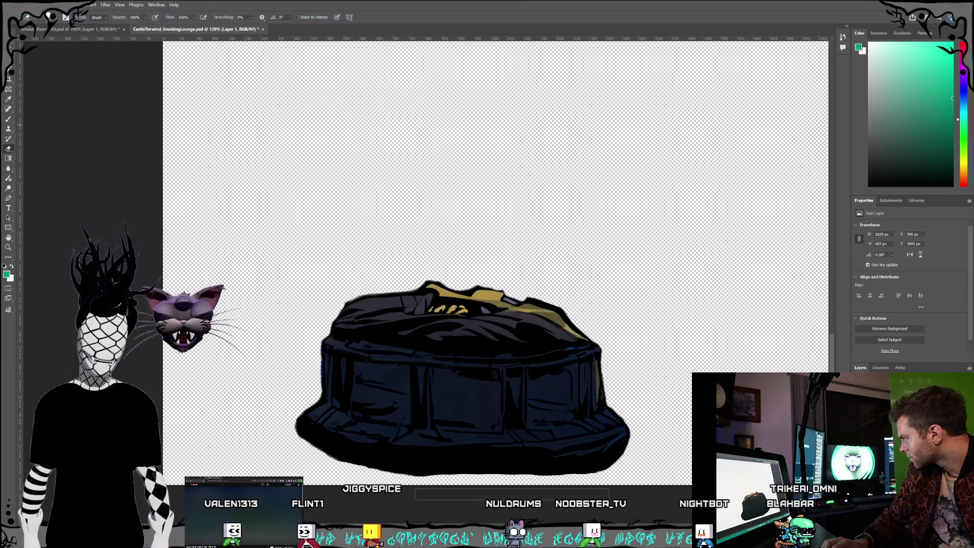
Dismiss the export menu and bring up the save window for a PNG copy.
{"action": "left_click", "coordinate": [15, 4]}
{"action": "mouse_move", "coordinate": [104, 133]}
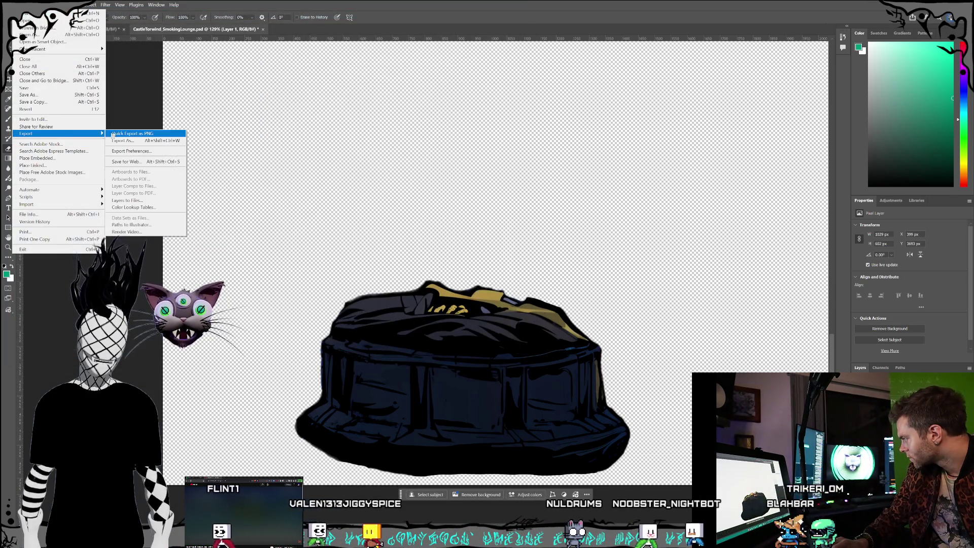
{"action": "key", "text": "Escape"}
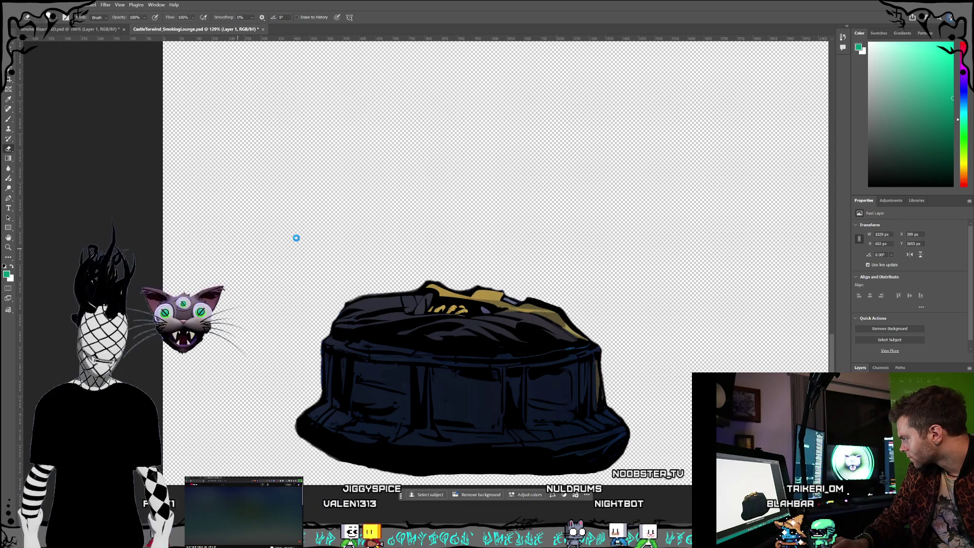
{"action": "key", "text": "ctrl+shift+s"}
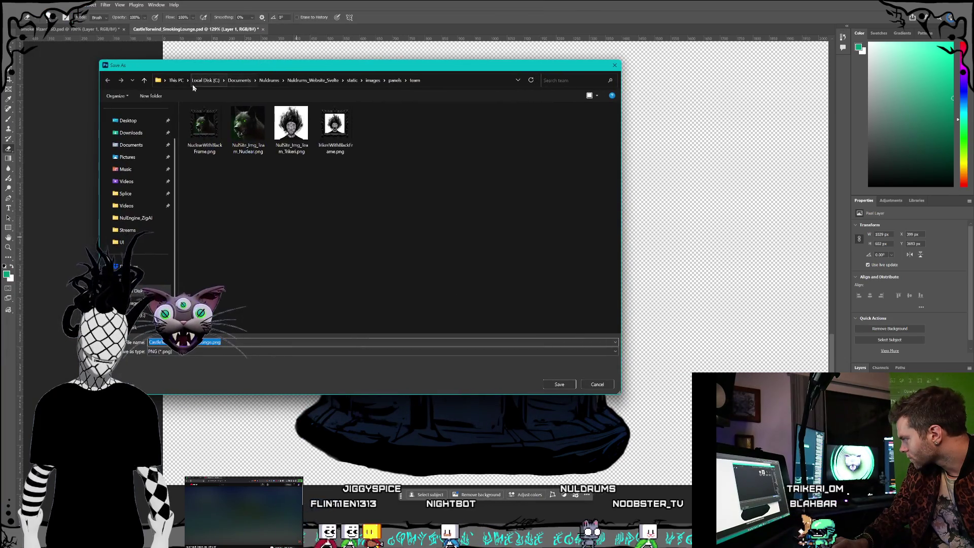
Navigate to C: > Documents > Nuldrums > Nuldrums_Website_Svelte > src > lib > assets > games > smokinglounge.
{"action": "left_click", "coordinate": [206, 84]}
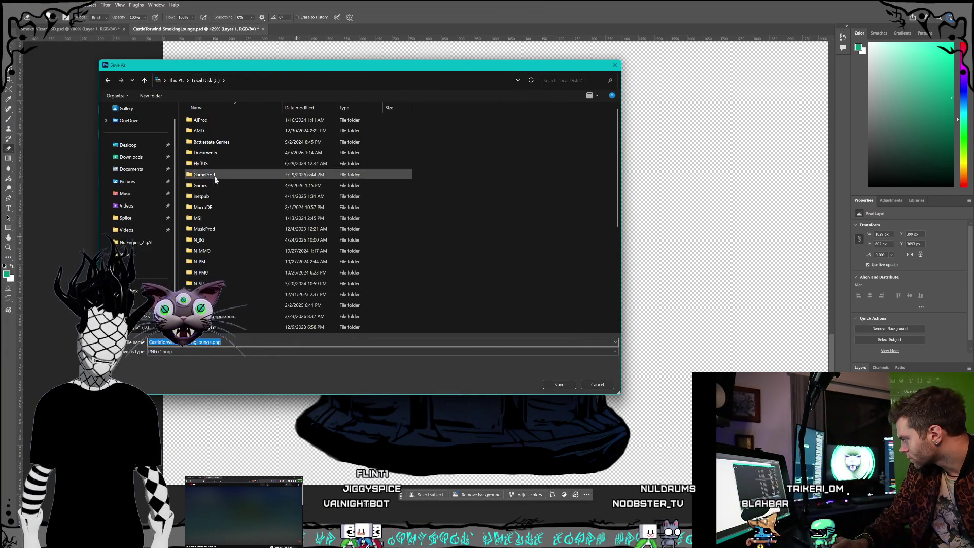
{"action": "double_click", "coordinate": [216, 153]}
{"action": "double_click", "coordinate": [216, 174]}
{"action": "double_click", "coordinate": [219, 131]}
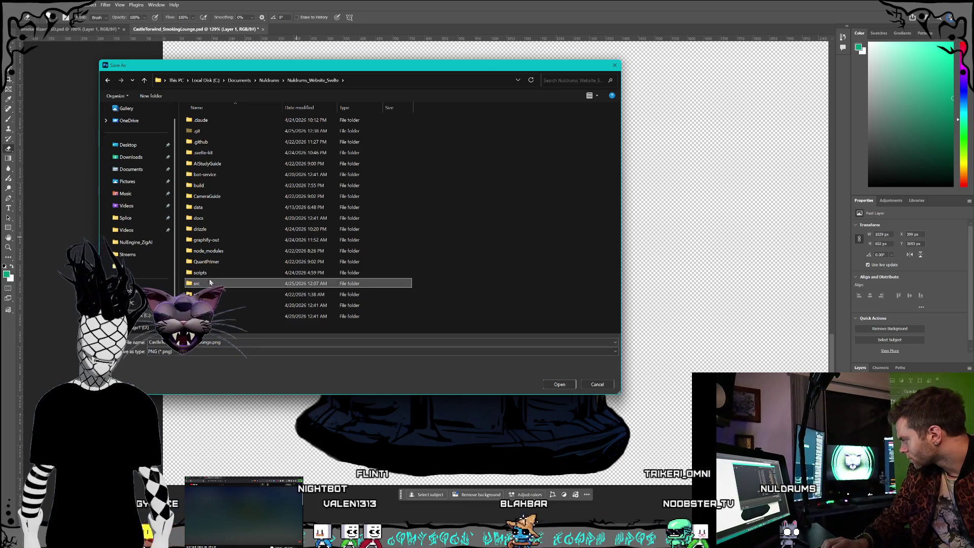
{"action": "double_click", "coordinate": [198, 283]}
{"action": "double_click", "coordinate": [198, 121]}
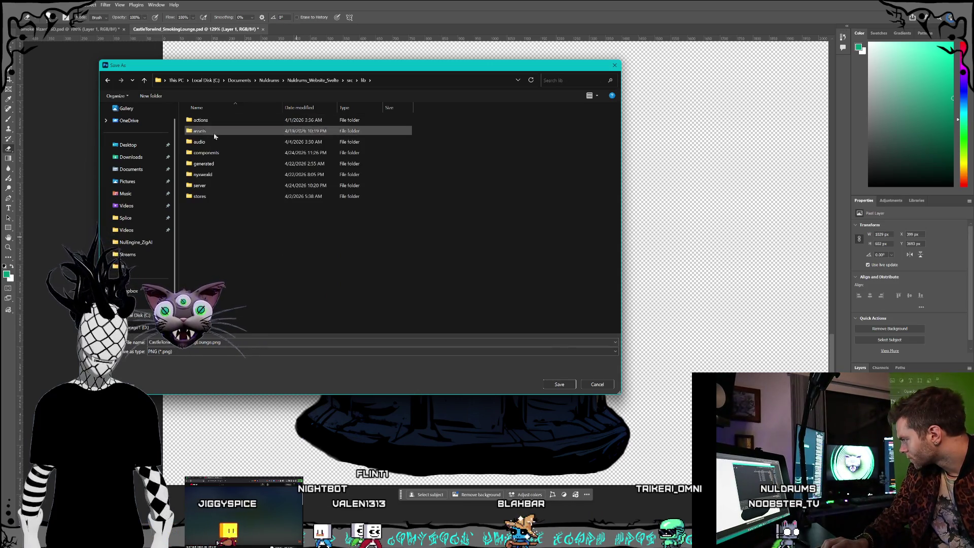
{"action": "double_click", "coordinate": [218, 131]}
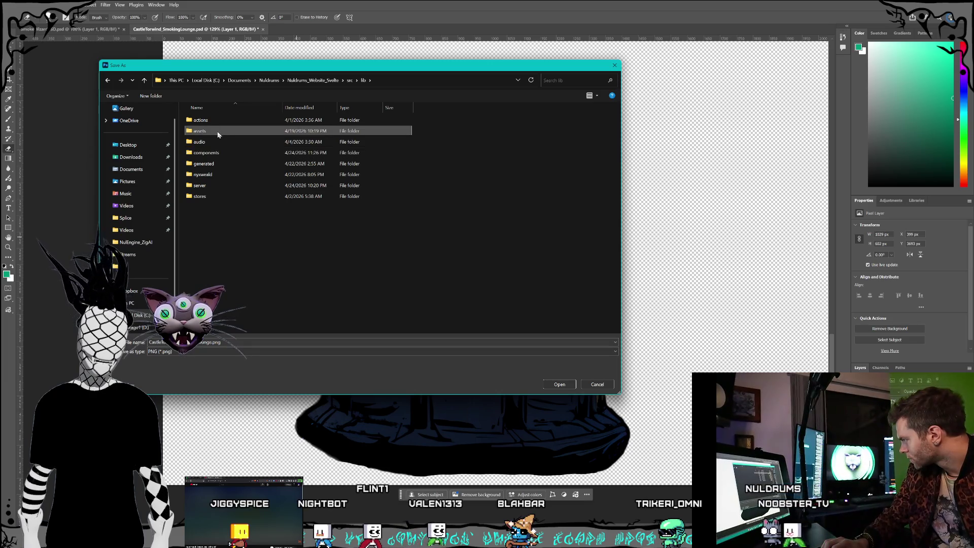
{"action": "left_click", "coordinate": [228, 133]}
{"action": "double_click", "coordinate": [213, 120]}
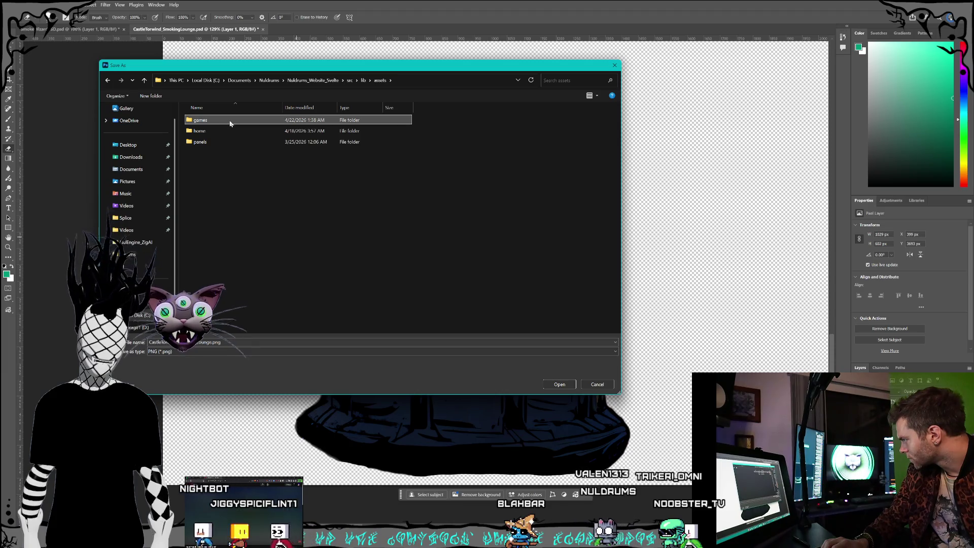
{"action": "double_click", "coordinate": [224, 132]}
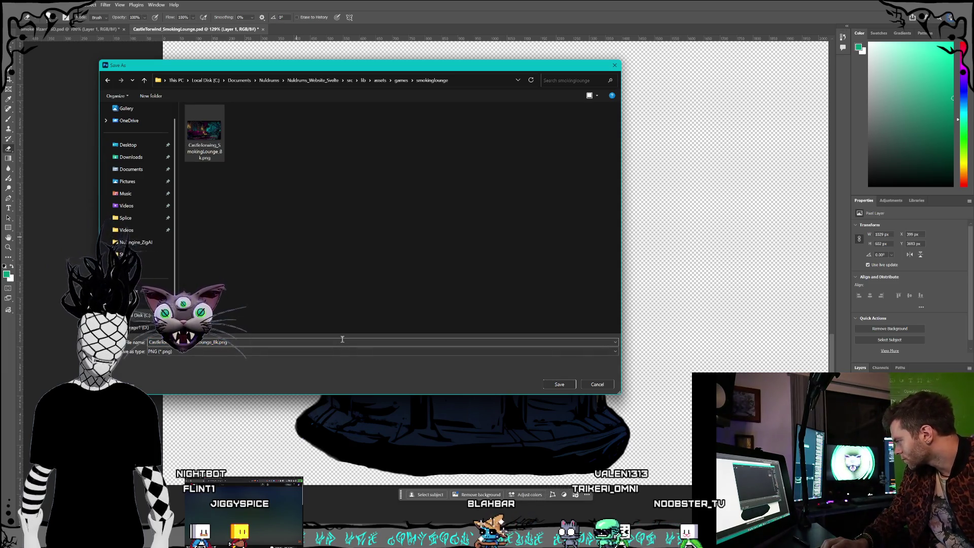
Rename the file to CastleTorwind_SmokingLounge_Ottoman.png and save it.
{"action": "key", "text": "BackSpace"}
{"action": "key", "text": "BackSpace"}
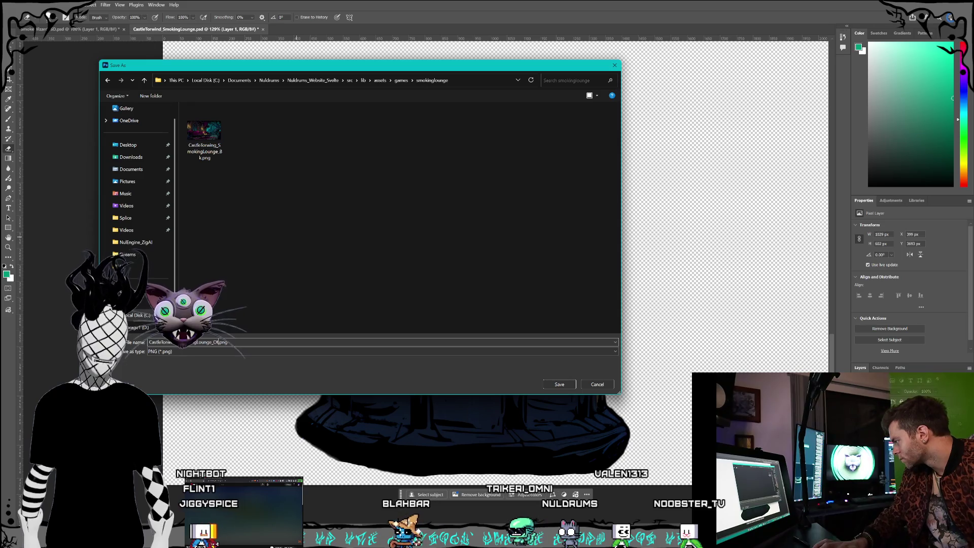
{"action": "type", "text": "an"}
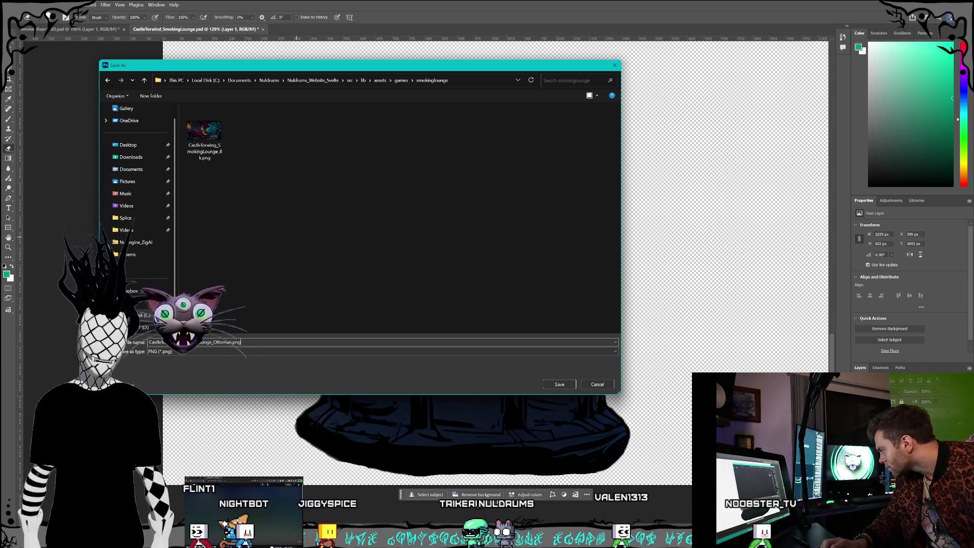
{"action": "key", "text": "Return"}
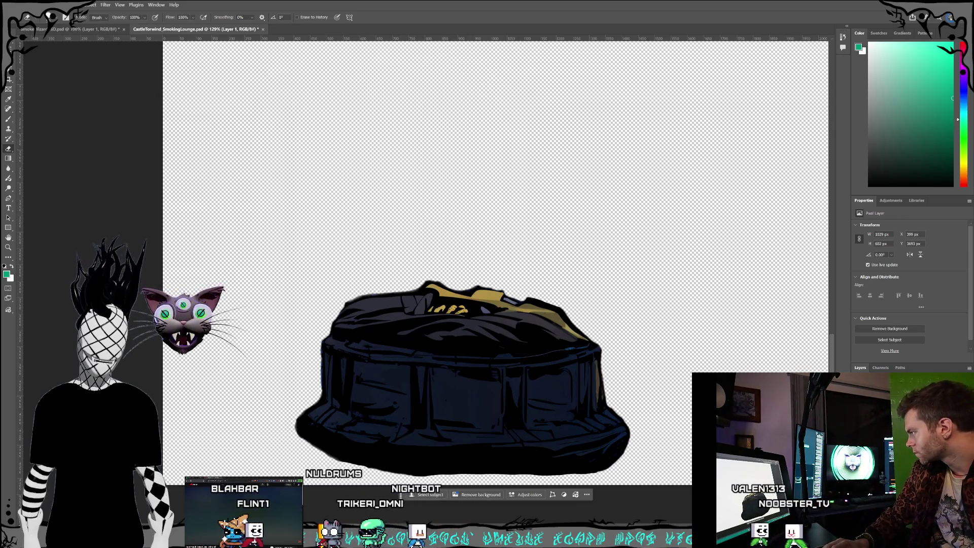
Save the ottoman document and switch to the Smoke Wizard SD.psd document.
{"action": "left_click", "coordinate": [14, 4]}
{"action": "left_click", "coordinate": [40, 87]}
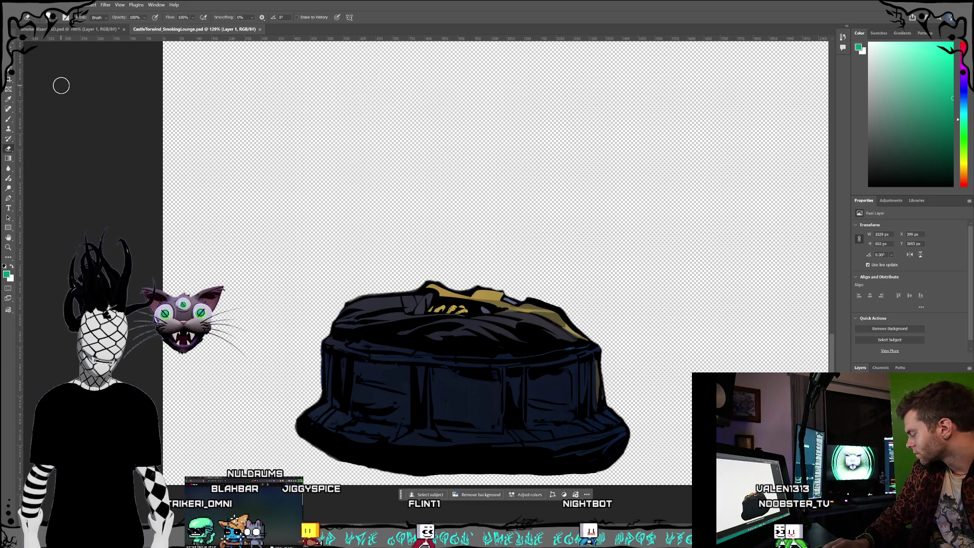
{"action": "left_click", "coordinate": [76, 31]}
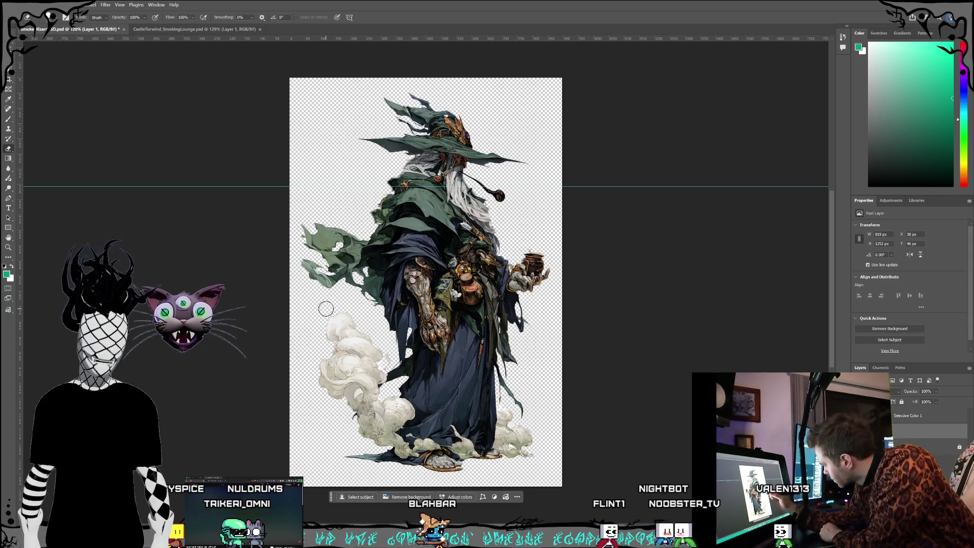
Erase the top, left edge and upper tip of the white smoke at the wizard's lower left.
{"action": "mouse_move", "coordinate": [330, 339]}
{"action": "left_mouse_down"}
{"action": "mouse_move", "coordinate": [343, 315]}
{"action": "mouse_move", "coordinate": [383, 355]}
{"action": "left_mouse_up"}
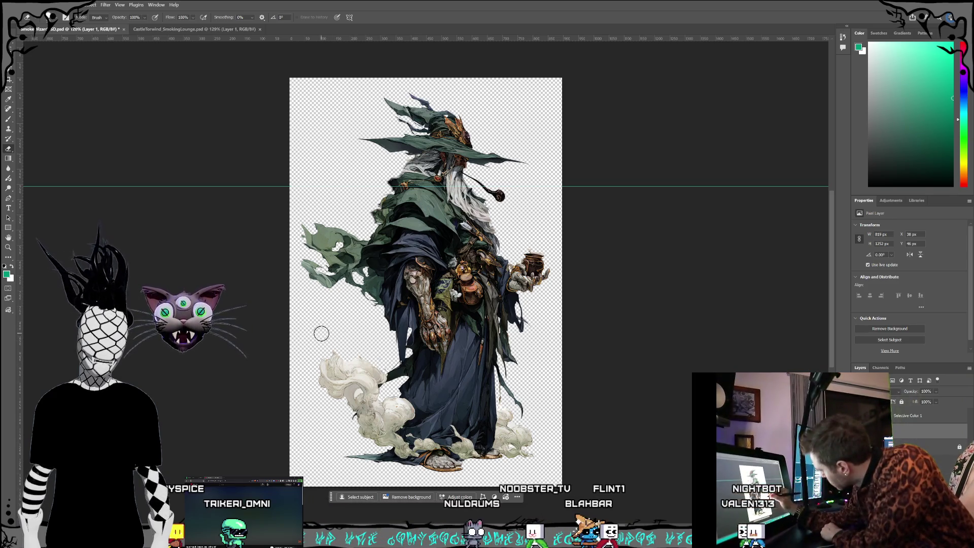
{"action": "mouse_move", "coordinate": [323, 361]}
{"action": "left_mouse_down"}
{"action": "mouse_move", "coordinate": [330, 400]}
{"action": "mouse_move", "coordinate": [362, 354]}
{"action": "mouse_move", "coordinate": [344, 397]}
{"action": "mouse_move", "coordinate": [357, 409]}
{"action": "mouse_move", "coordinate": [350, 377]}
{"action": "mouse_move", "coordinate": [363, 360]}
{"action": "mouse_move", "coordinate": [351, 418]}
{"action": "left_mouse_up"}
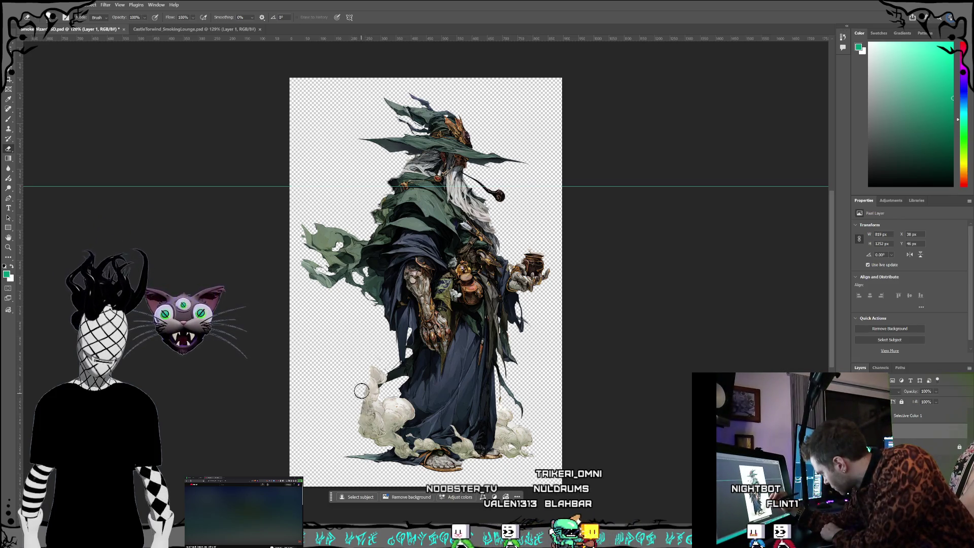
{"action": "left_click_drag", "start_coordinate": [377, 381], "coordinate": [383, 375]}
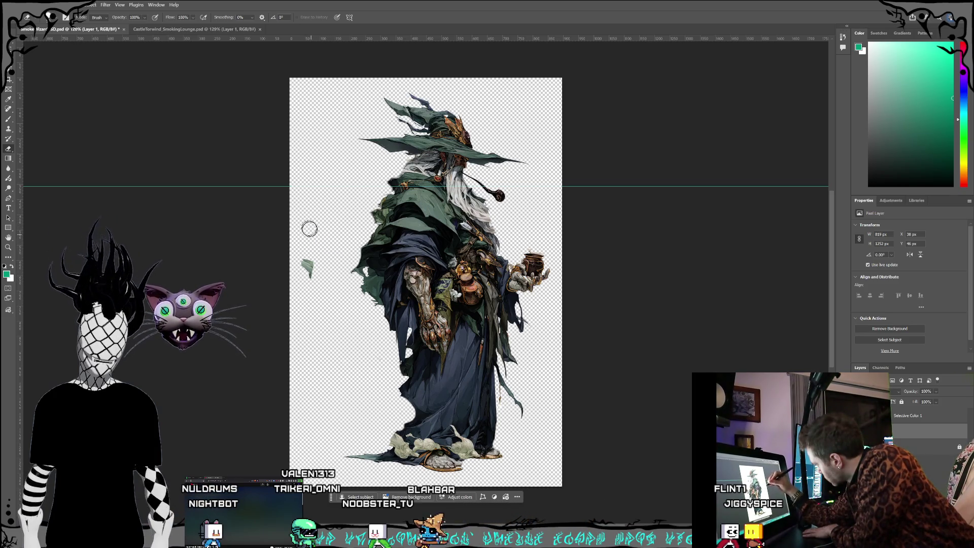
Erase the stray pixels left of the wizard and the faint specks at his lower left.
{"action": "left_click_drag", "start_coordinate": [345, 214], "coordinate": [311, 279]}
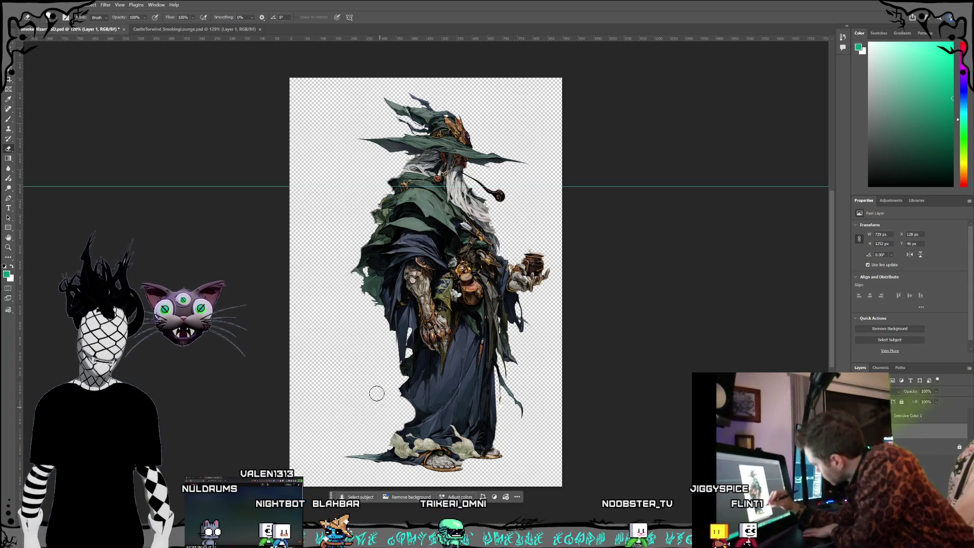
{"action": "left_click_drag", "start_coordinate": [306, 334], "coordinate": [365, 413]}
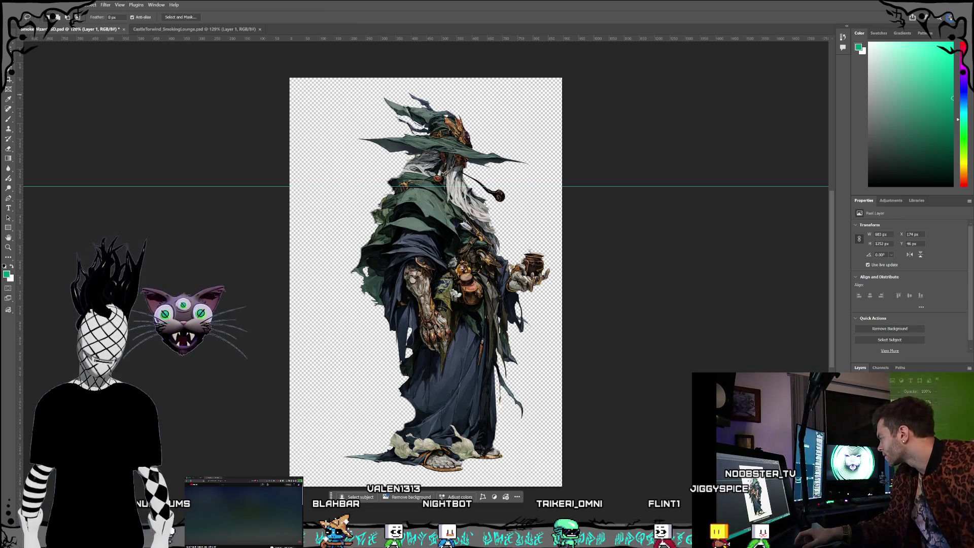
{"action": "right_click", "coordinate": [9, 61]}
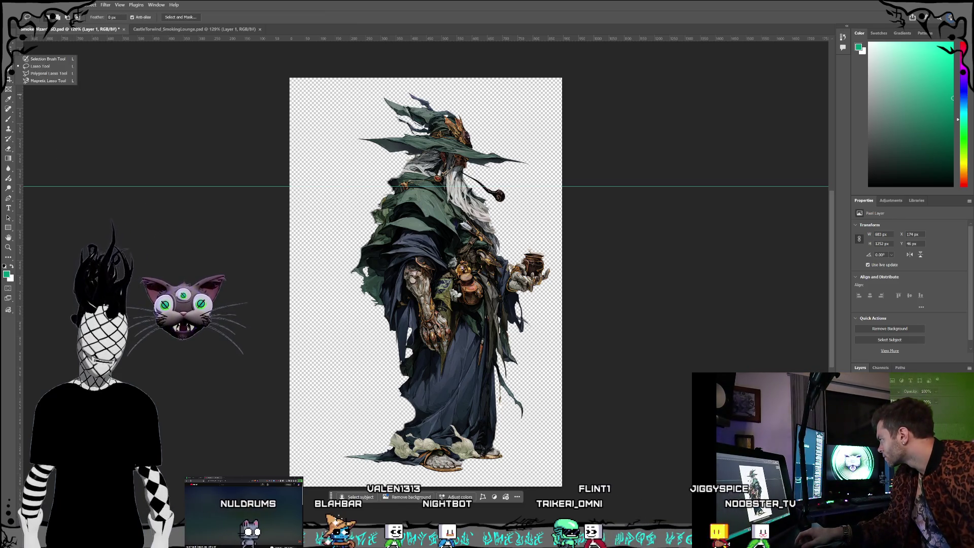
Use the Lasso to loop around the ragged robe edge near the wizard's feet, then deselect.
{"action": "left_click", "coordinate": [39, 66]}
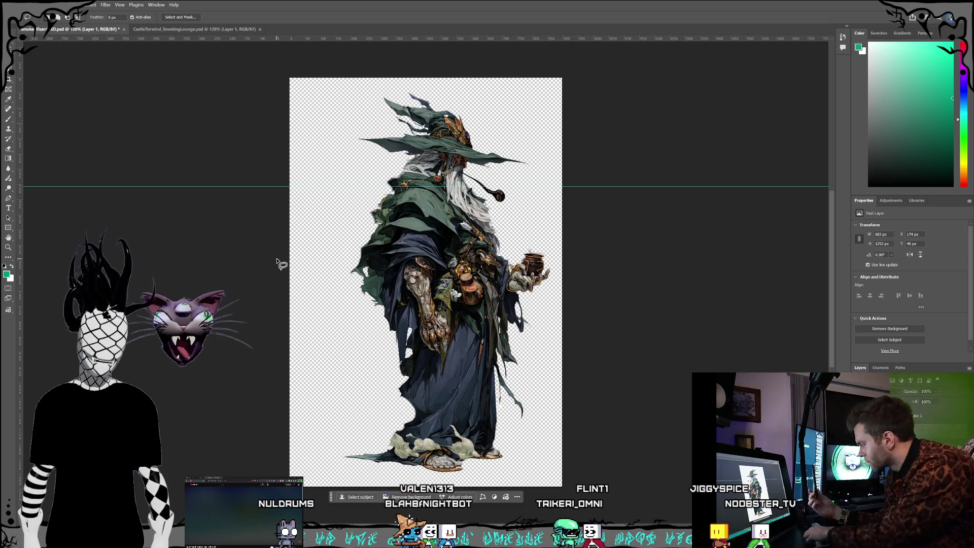
{"action": "mouse_move", "coordinate": [404, 402]}
{"action": "left_mouse_down"}
{"action": "mouse_move", "coordinate": [385, 434]}
{"action": "mouse_move", "coordinate": [394, 432]}
{"action": "left_mouse_up"}
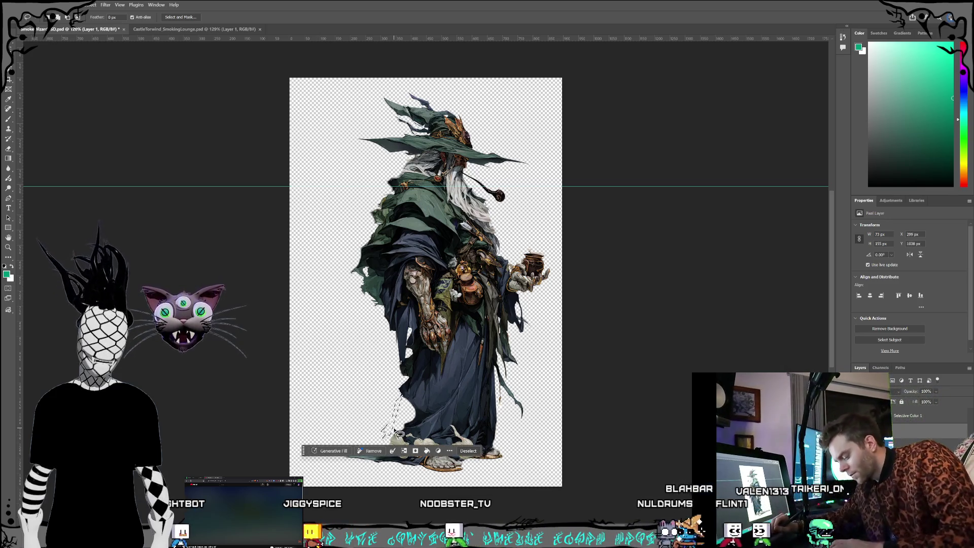
{"action": "key", "text": "ctrl+d"}
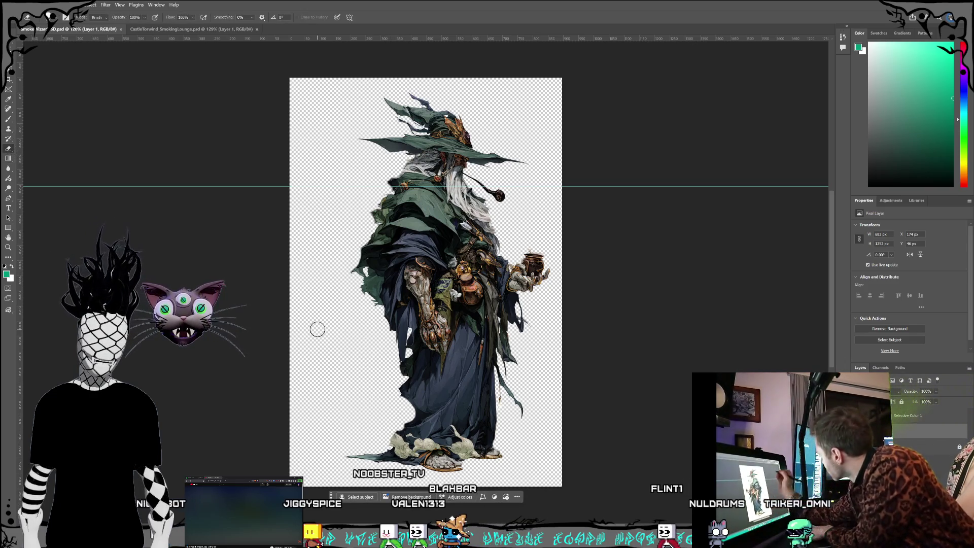
Shrink the eraser to 25 px and erase the leftover smoke around the wizard's feet.
{"action": "left_click", "coordinate": [57, 18]}
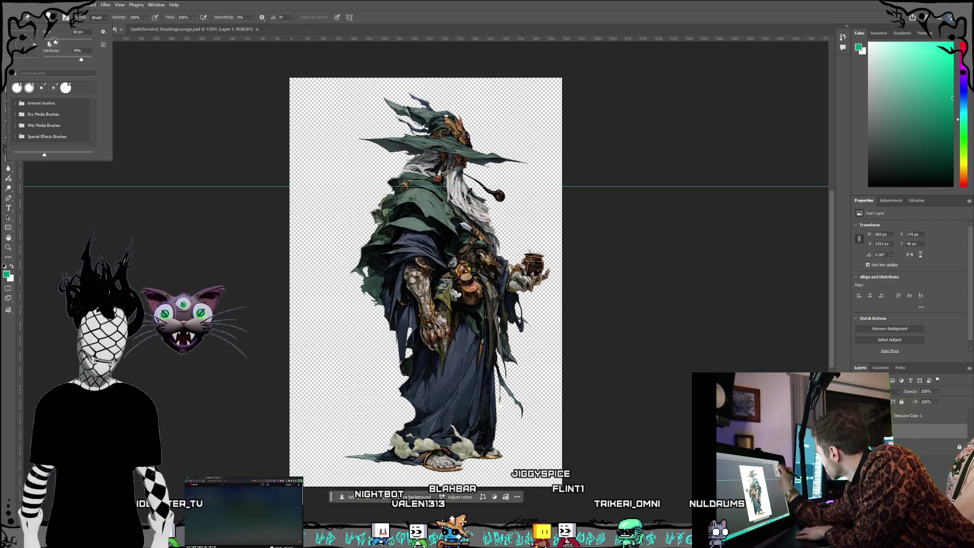
{"action": "left_click_drag", "start_coordinate": [57, 34], "coordinate": [45, 35]}
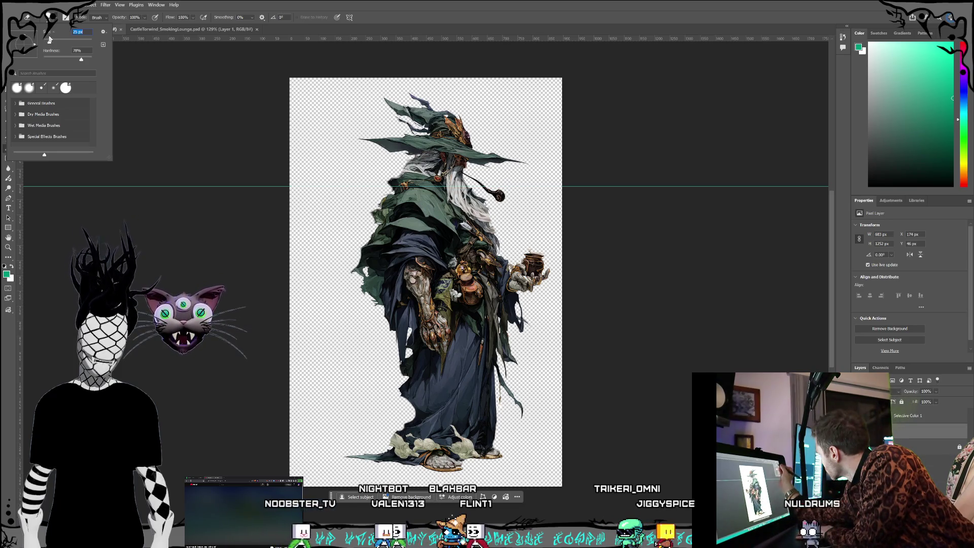
{"action": "left_click", "coordinate": [55, 20]}
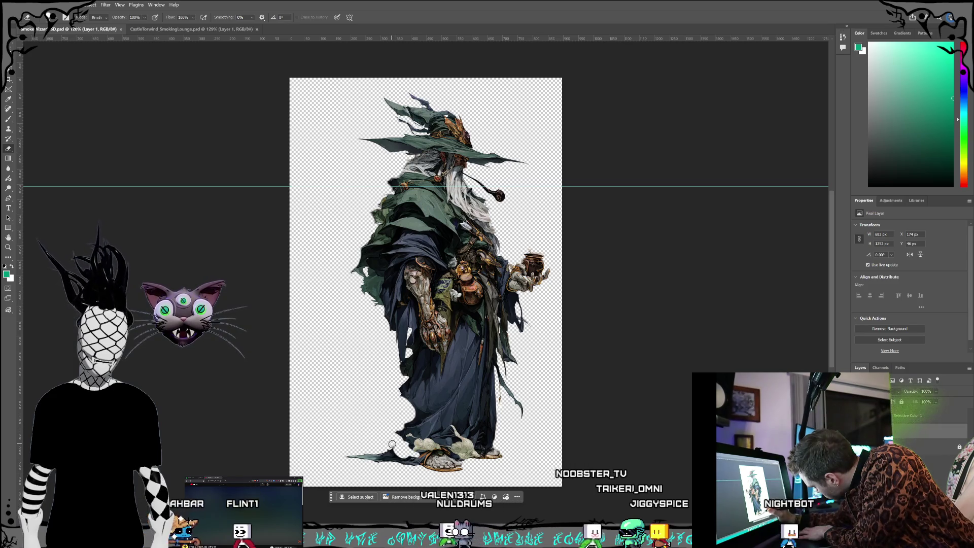
{"action": "left_click_drag", "start_coordinate": [391, 441], "coordinate": [457, 441]}
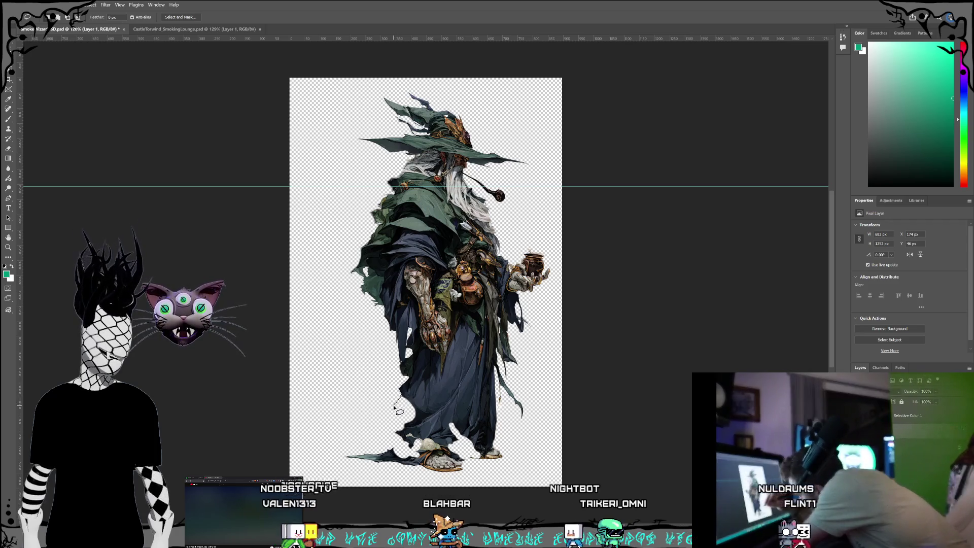
Lasso a closed loop around the white wisps along the lower-left robe by the feet.
{"action": "mouse_move", "coordinate": [399, 411]}
{"action": "left_mouse_down"}
{"action": "mouse_move", "coordinate": [386, 434]}
{"action": "mouse_move", "coordinate": [393, 451]}
{"action": "mouse_move", "coordinate": [421, 459]}
{"action": "mouse_move", "coordinate": [405, 430]}
{"action": "left_mouse_up"}
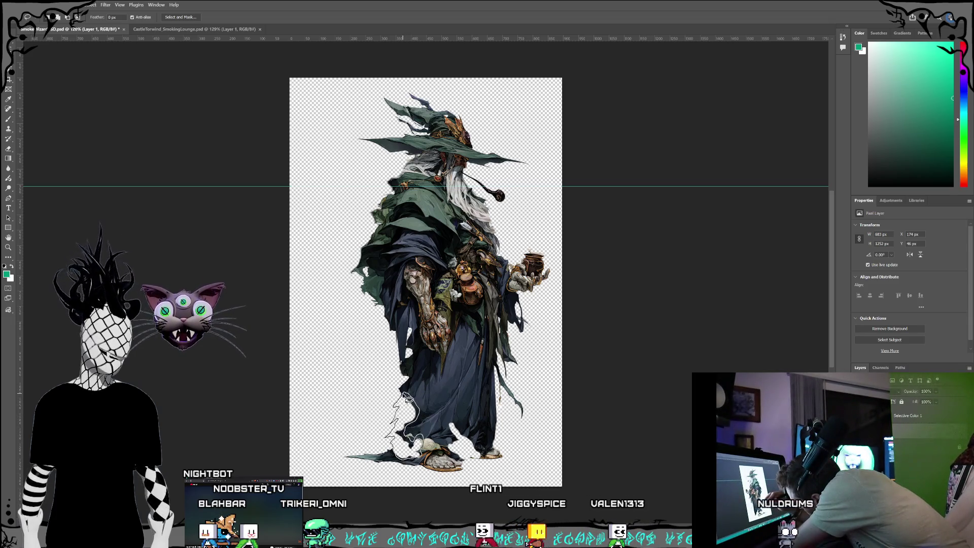
{"action": "left_click_drag", "start_coordinate": [398, 404], "coordinate": [401, 398]}
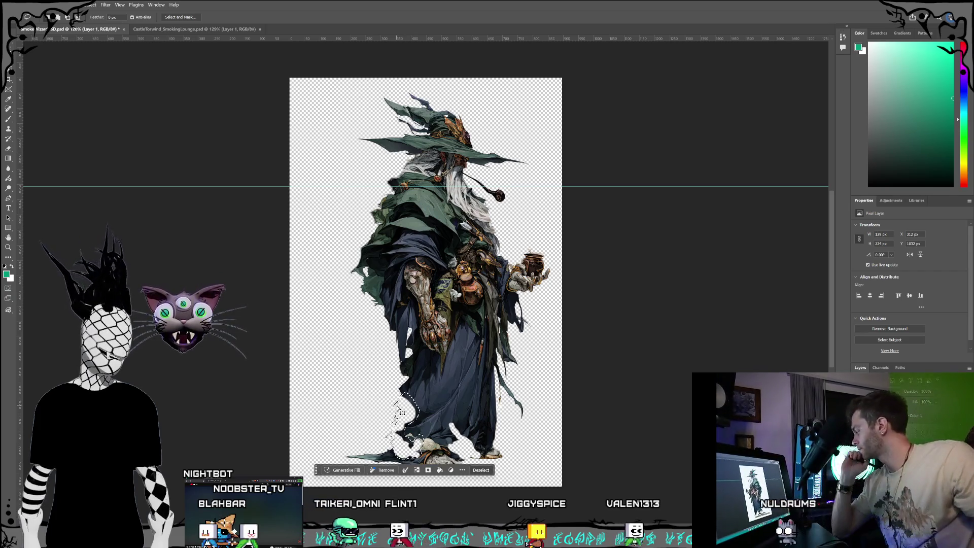
Run Generative Fill on the selected patch near the wizard's feet.
{"action": "left_click_drag", "start_coordinate": [439, 452], "coordinate": [442, 450]}
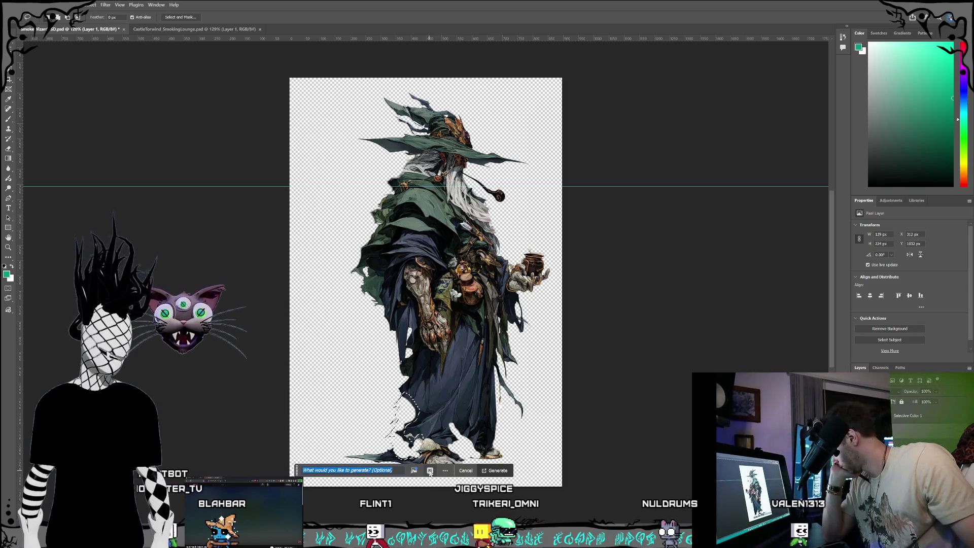
{"action": "left_click", "coordinate": [430, 471]}
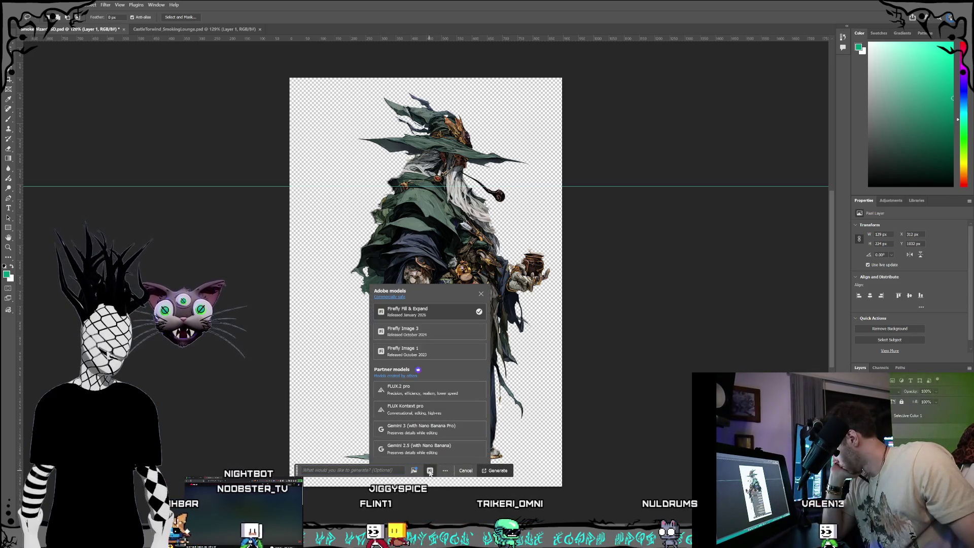
{"action": "left_click", "coordinate": [430, 471]}
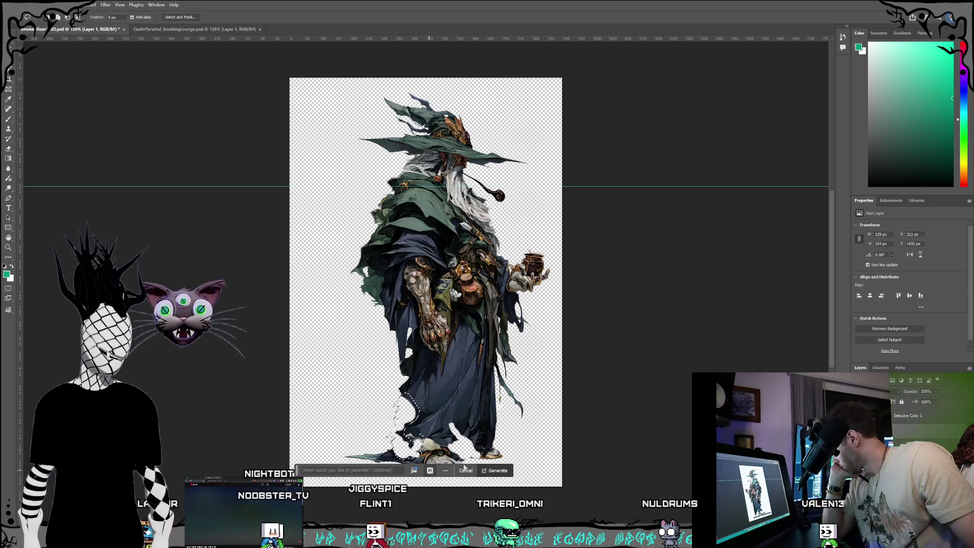
{"action": "left_click", "coordinate": [497, 471]}
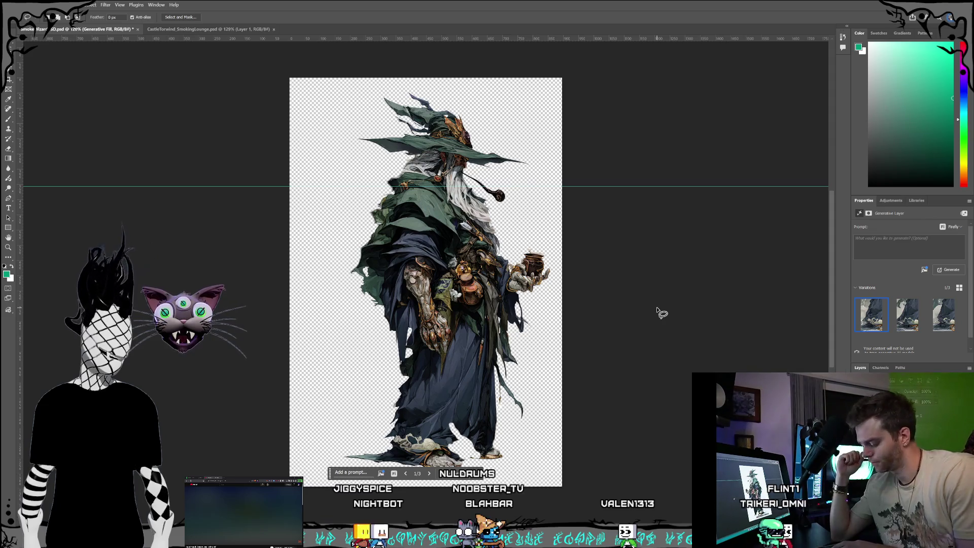
Undo the generated fill, switch to the Move tool and click empty canvas.
{"action": "key", "text": "ctrl+z"}
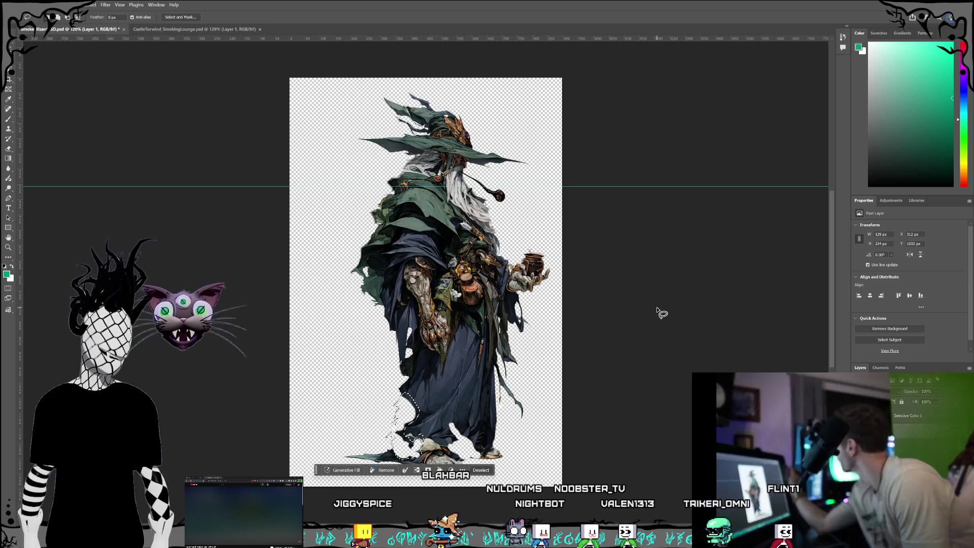
{"action": "key", "text": "v"}
{"action": "left_click", "coordinate": [268, 131]}
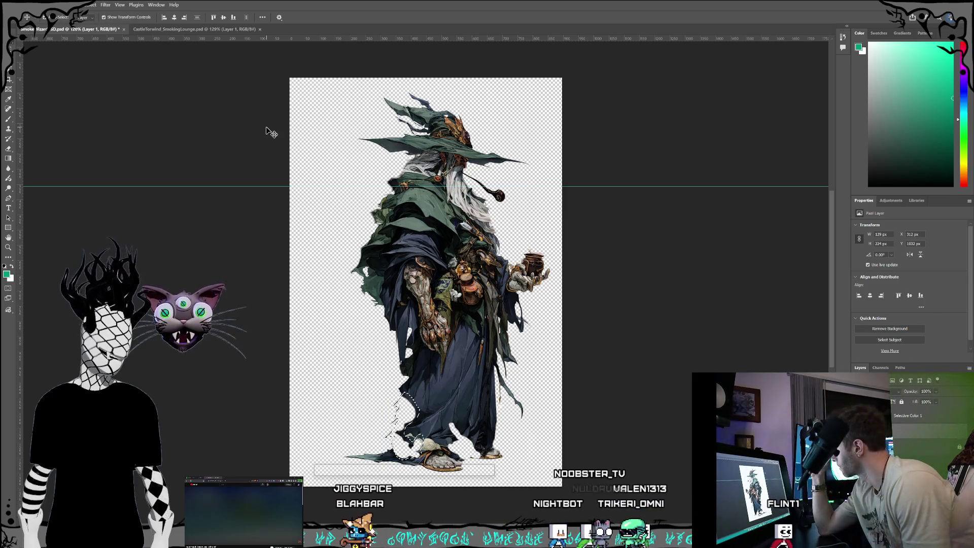
Clear the selection, pick the Eraser, and make Layer 1 the active layer.
{"action": "key", "text": "ctrl+d"}
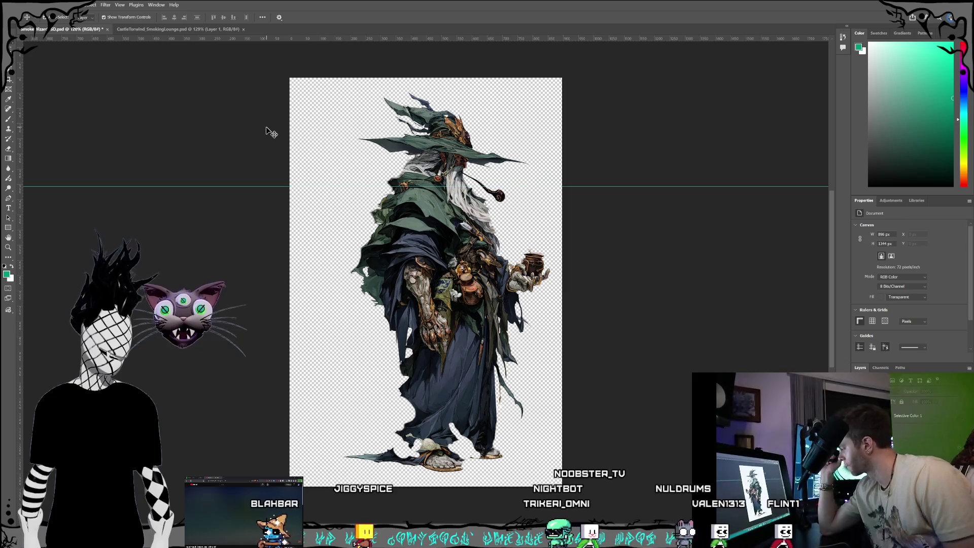
{"action": "left_click", "coordinate": [11, 146]}
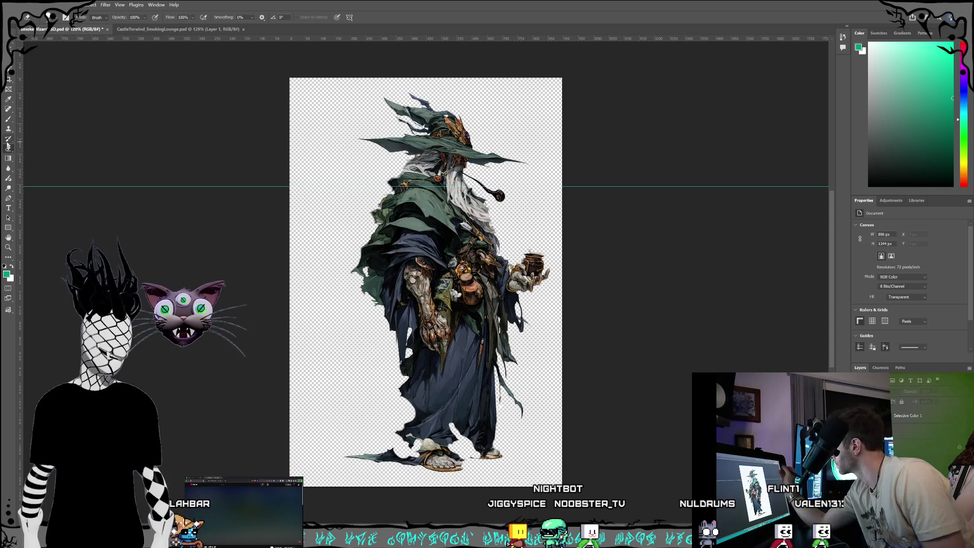
{"action": "left_click", "coordinate": [57, 18]}
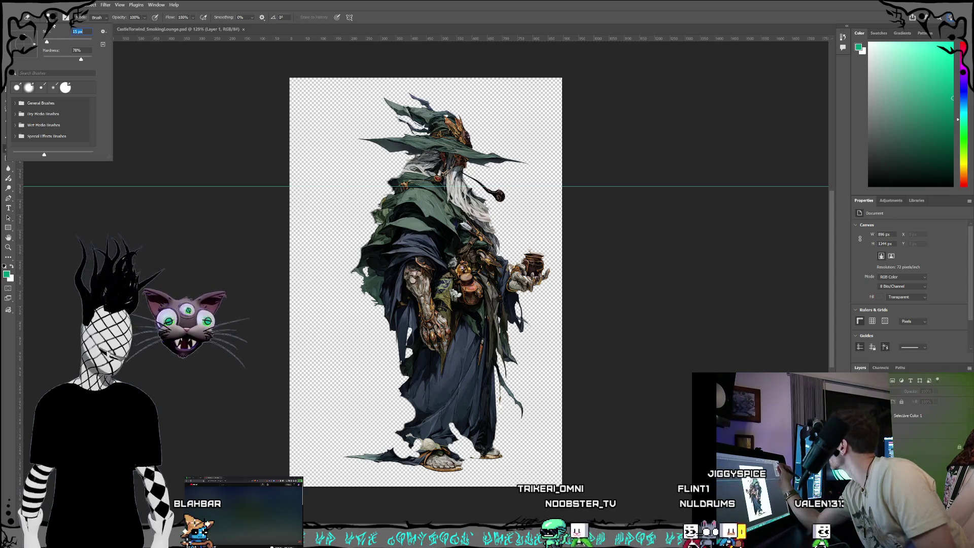
{"action": "left_click", "coordinate": [57, 19]}
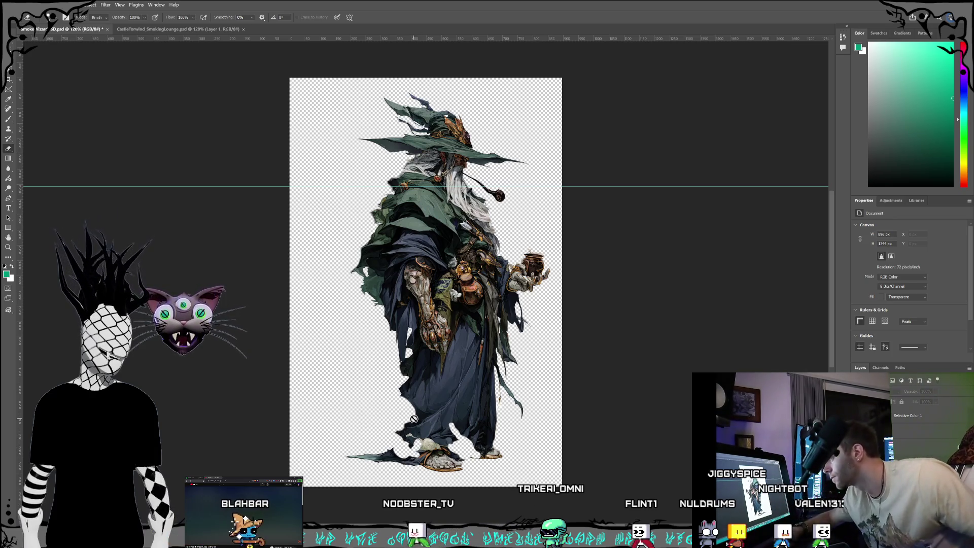
{"action": "left_click", "coordinate": [910, 437]}
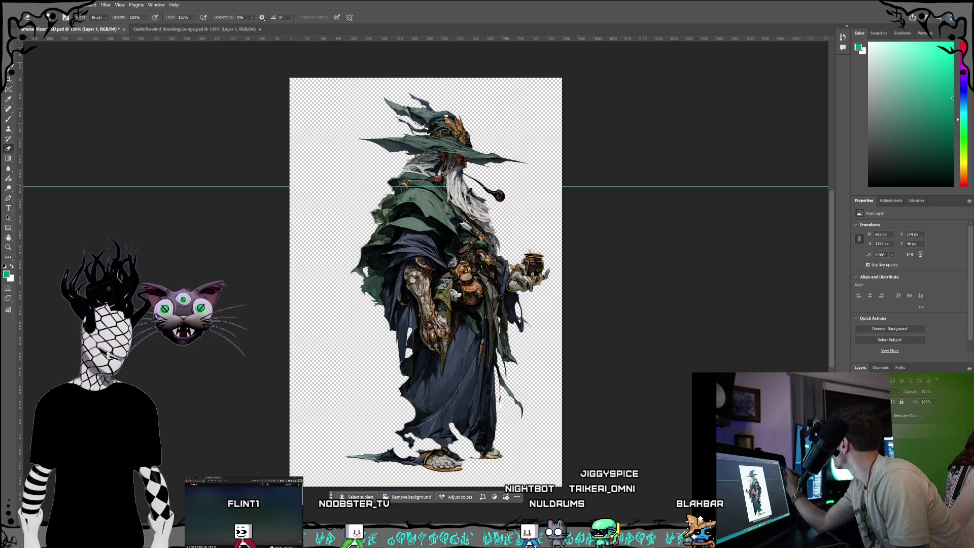
Lasso the ragged area by the wizard's feet and Generative Fill it with no prompt, producing three variations.
{"action": "key", "text": "l"}
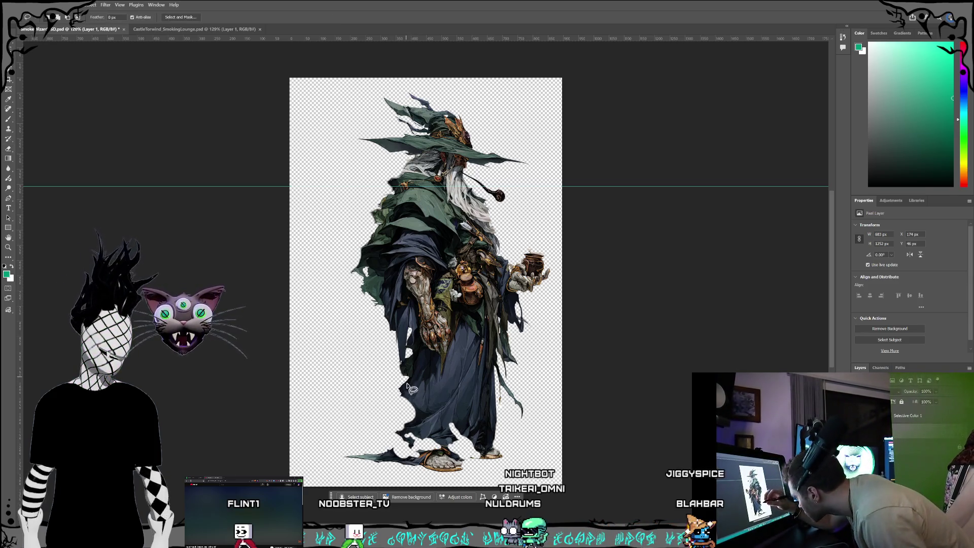
{"action": "mouse_move", "coordinate": [402, 396]}
{"action": "left_mouse_down"}
{"action": "mouse_move", "coordinate": [385, 430]}
{"action": "mouse_move", "coordinate": [396, 458]}
{"action": "left_mouse_up"}
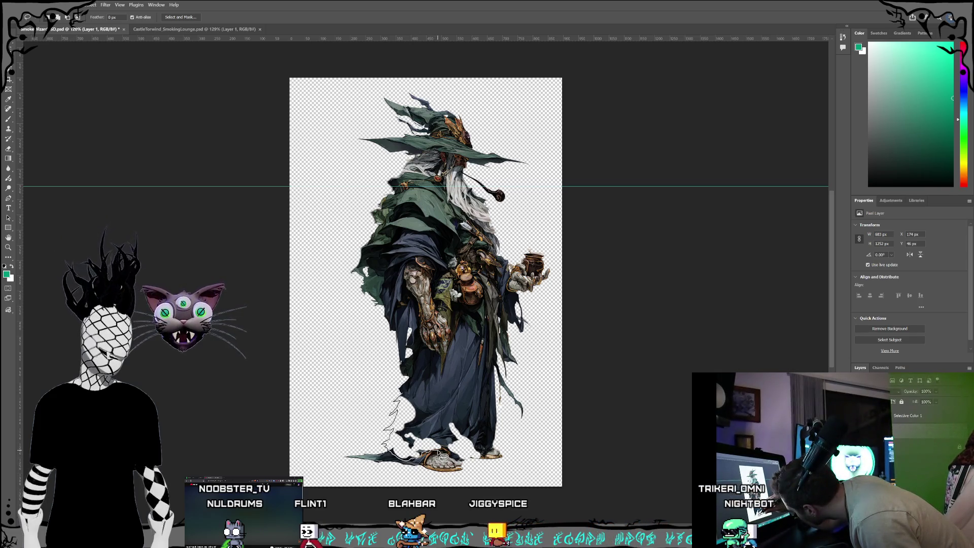
{"action": "mouse_move", "coordinate": [440, 439]}
{"action": "left_mouse_down"}
{"action": "mouse_move", "coordinate": [419, 431]}
{"action": "mouse_move", "coordinate": [404, 395]}
{"action": "left_mouse_up"}
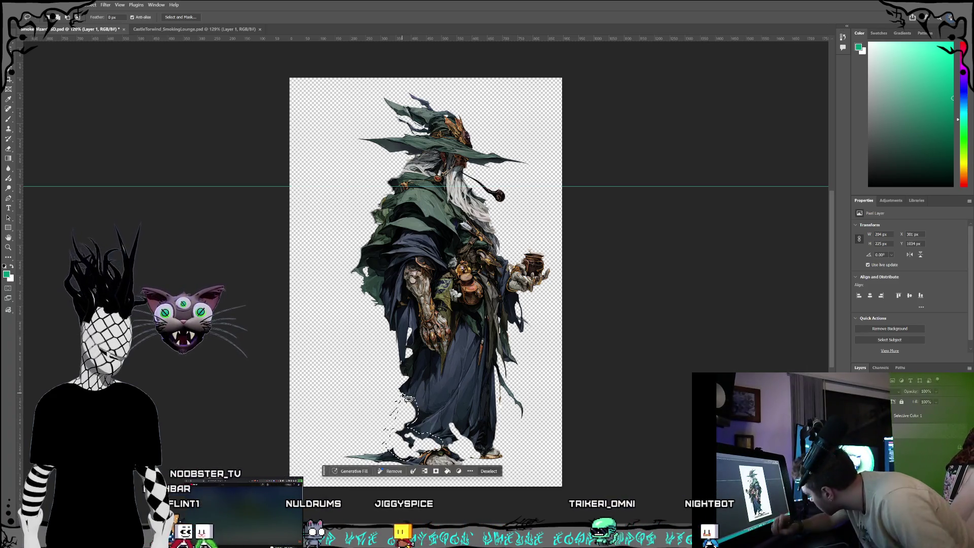
{"action": "left_click", "coordinate": [353, 471]}
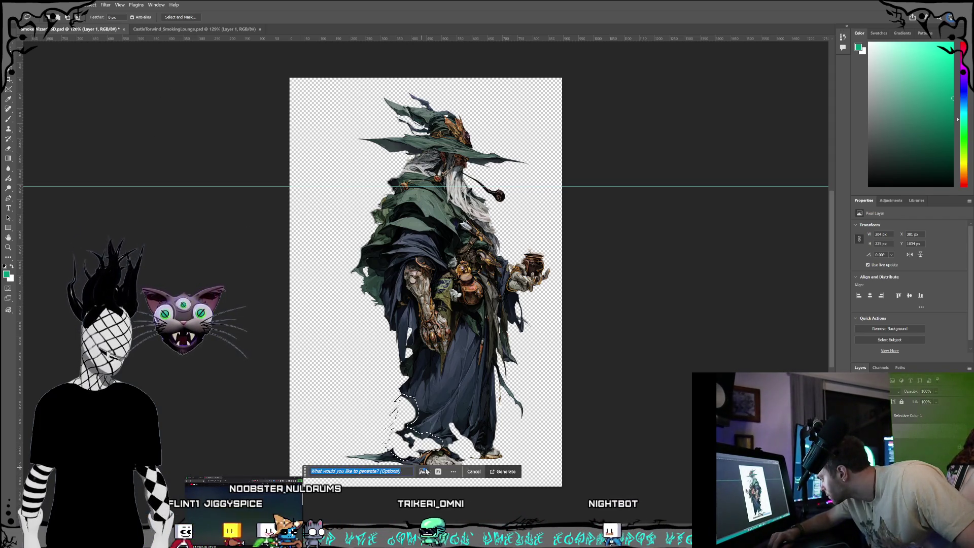
{"action": "left_click", "coordinate": [438, 472]}
{"action": "left_click", "coordinate": [438, 472]}
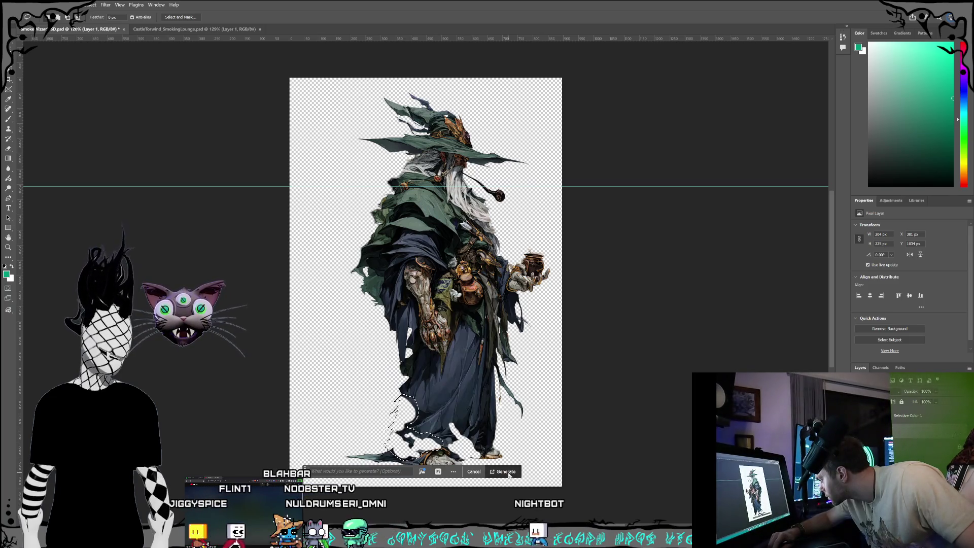
{"action": "left_click", "coordinate": [505, 471]}
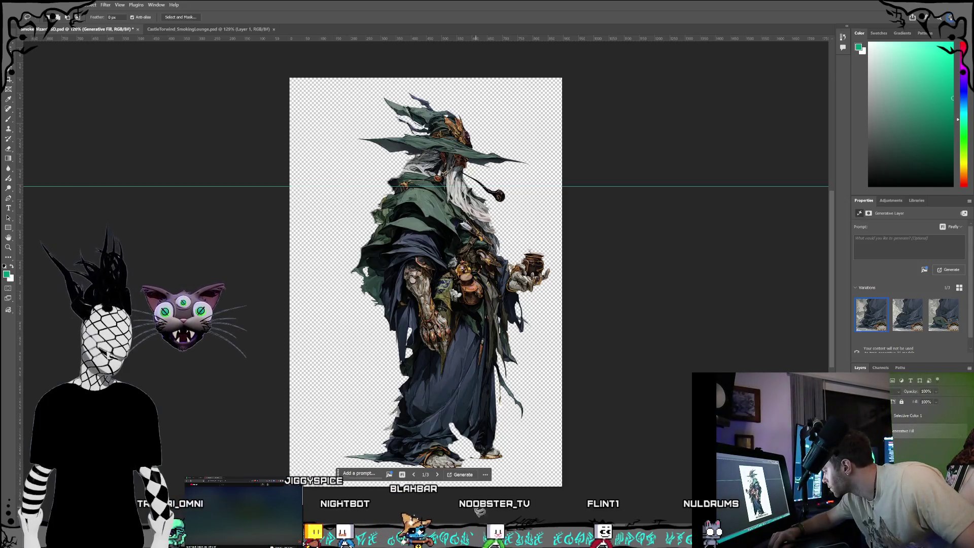
{"action": "left_click", "coordinate": [8, 148]}
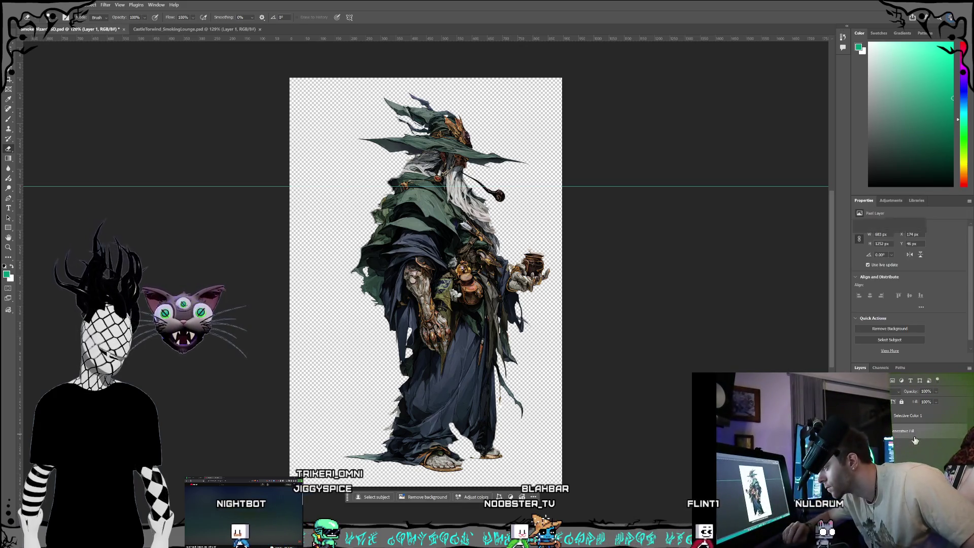
{"action": "left_click", "coordinate": [909, 450]}
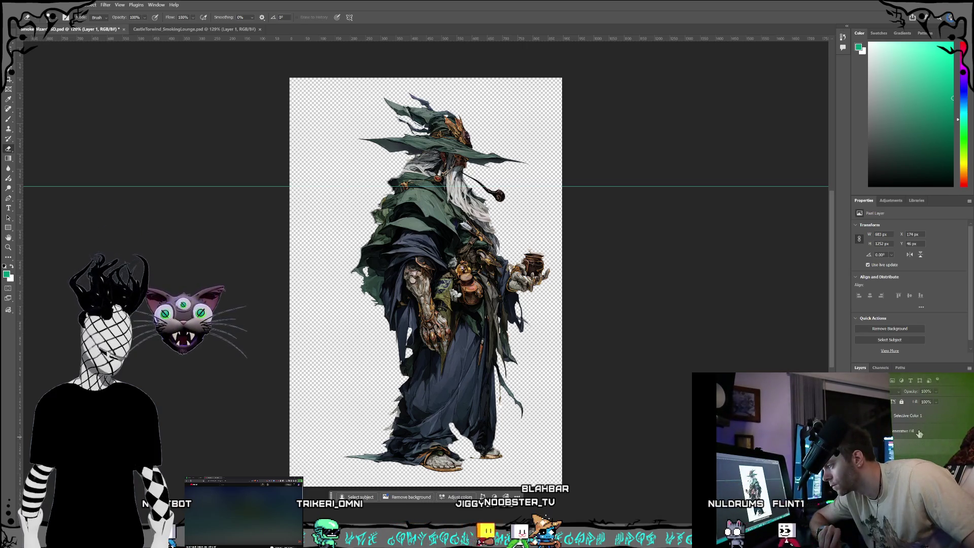
{"action": "left_click", "coordinate": [920, 432]}
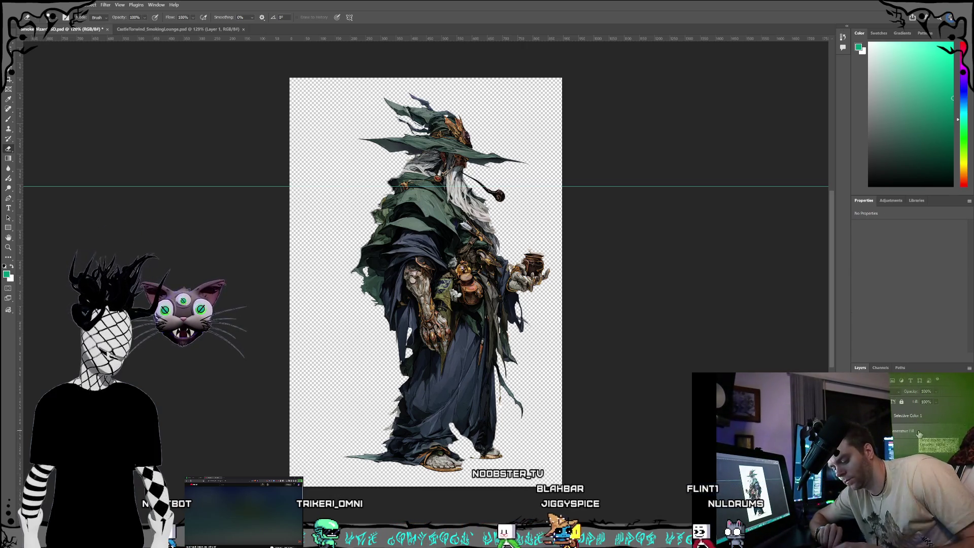
{"action": "left_click", "coordinate": [919, 434]}
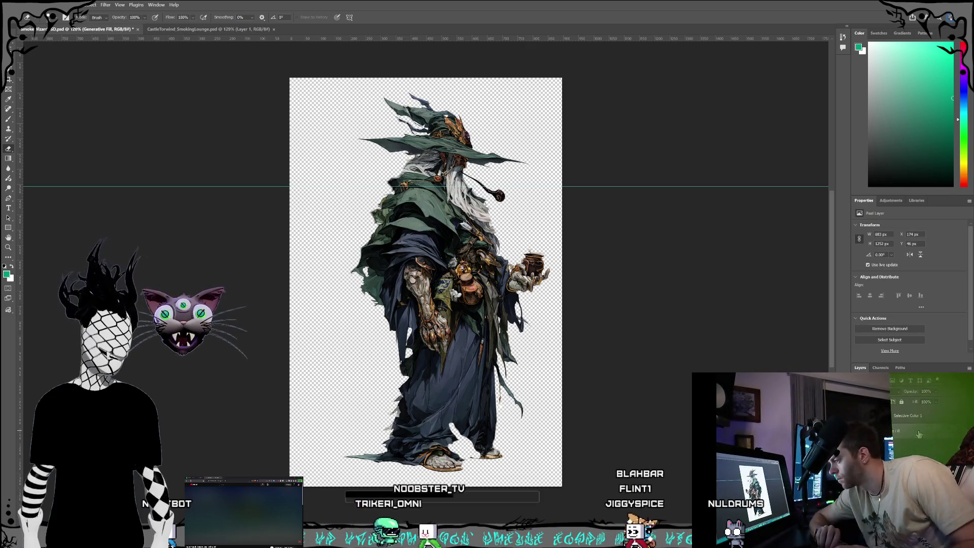
{"action": "left_click", "coordinate": [11, 67]}
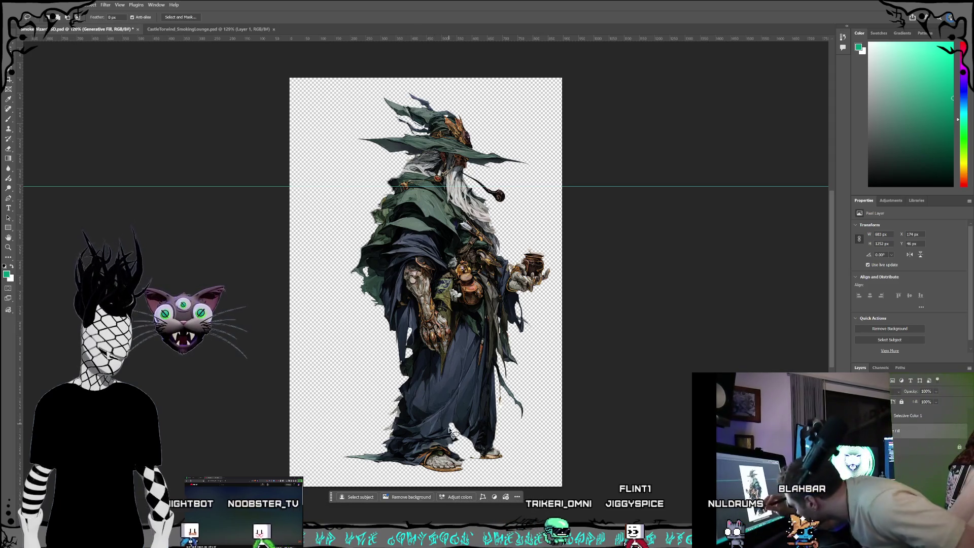
{"action": "mouse_move", "coordinate": [451, 423]}
{"action": "left_mouse_down"}
{"action": "mouse_move", "coordinate": [453, 452]}
{"action": "mouse_move", "coordinate": [466, 463]}
{"action": "left_mouse_up"}
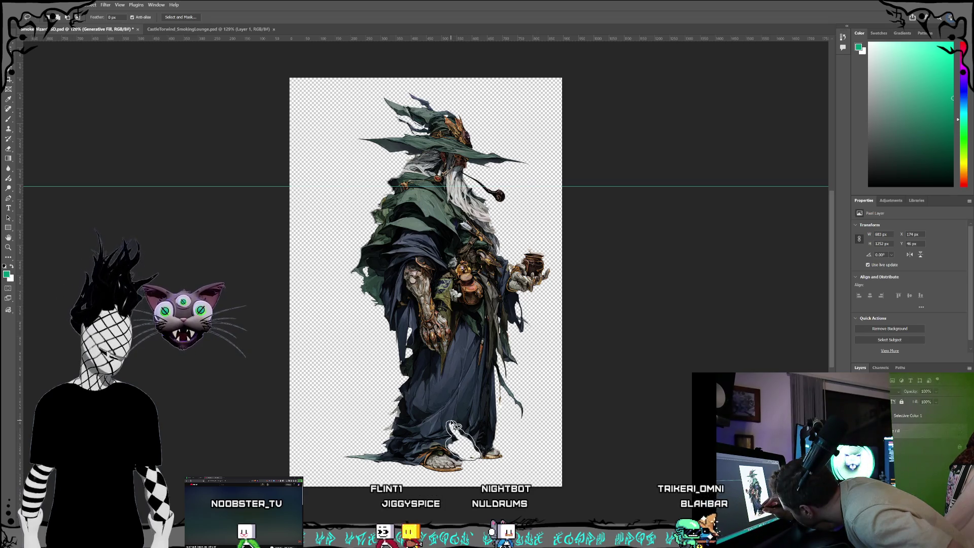
Close the lasso around the front foot and generate a Generative Fill patch.
{"action": "left_click_drag", "start_coordinate": [451, 426], "coordinate": [449, 423]}
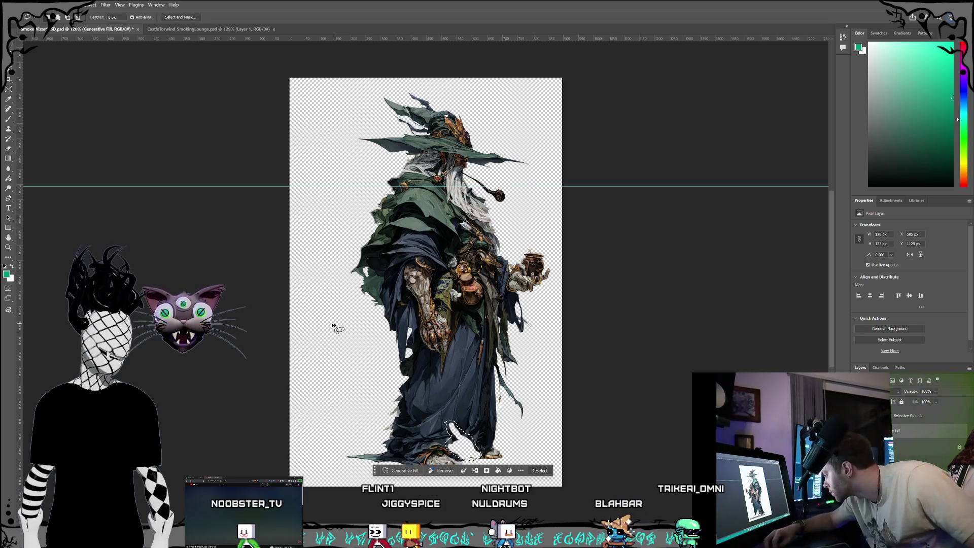
{"action": "left_click", "coordinate": [402, 470]}
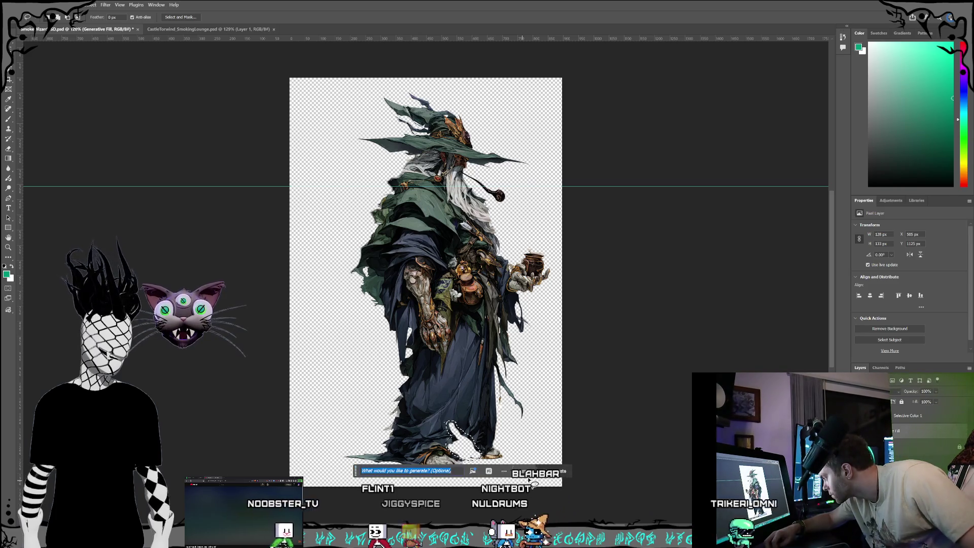
{"action": "left_click", "coordinate": [550, 472]}
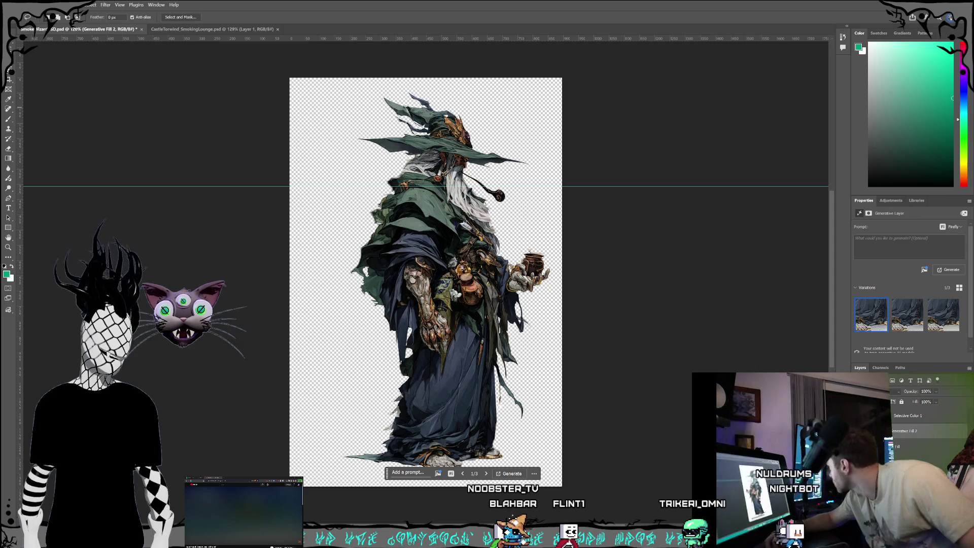
With the Eraser chosen, switch between the Generative Fill layer and an image layer.
{"action": "left_click", "coordinate": [7, 151]}
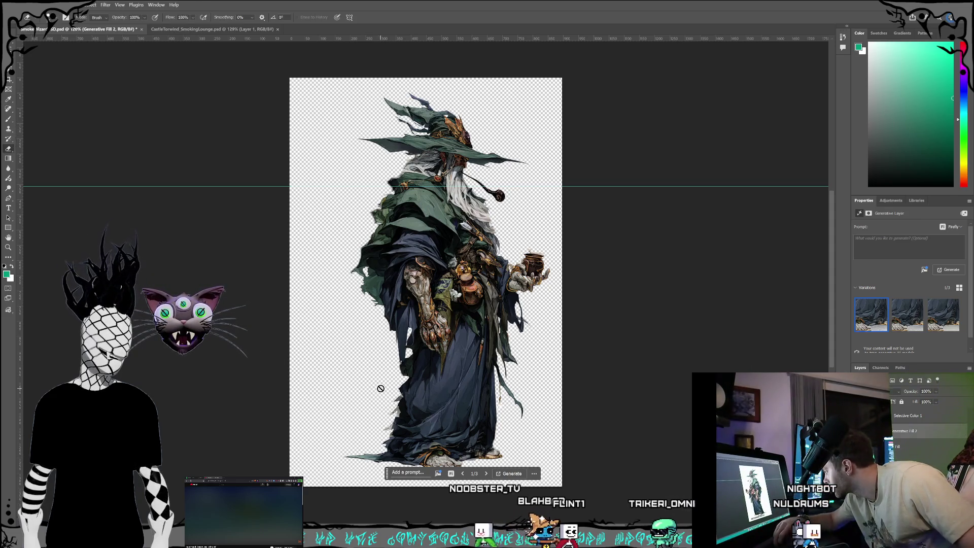
{"action": "left_click", "coordinate": [911, 437]}
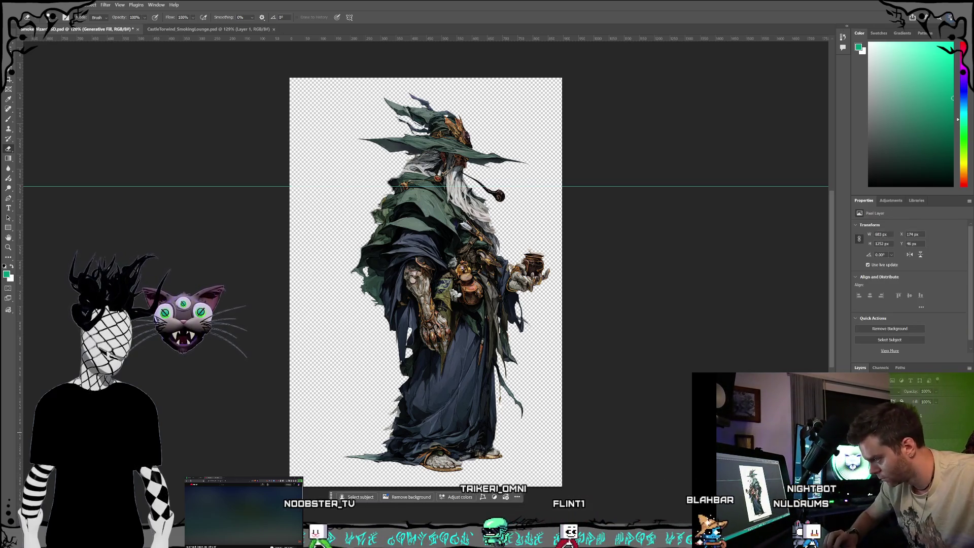
{"action": "left_click", "coordinate": [914, 482]}
{"action": "left_click", "coordinate": [929, 432]}
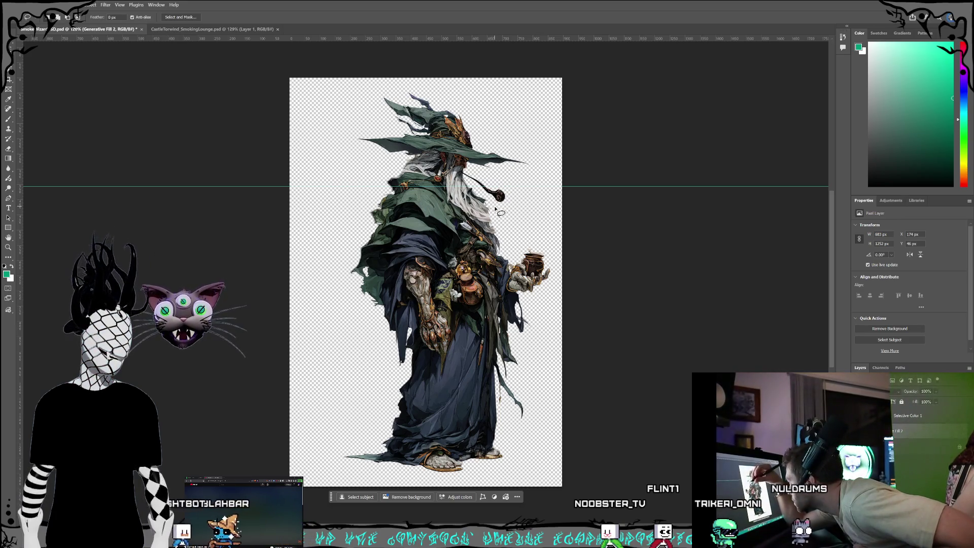
Lasso the beard area by the pipe, generate a prompt-less fill, and make Generative Fill 2 active.
{"action": "left_click_drag", "start_coordinate": [491, 209], "coordinate": [488, 208]}
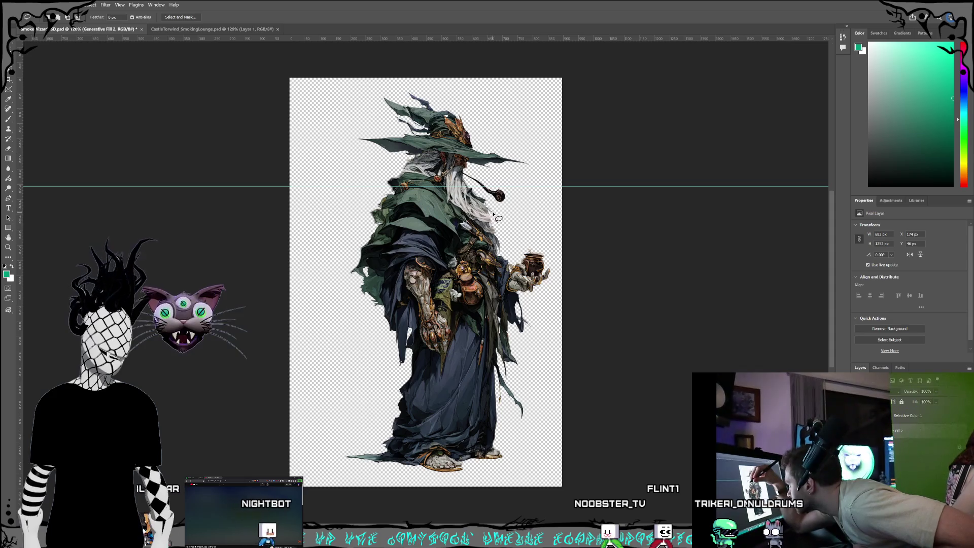
{"action": "left_click_drag", "start_coordinate": [499, 220], "coordinate": [506, 230]}
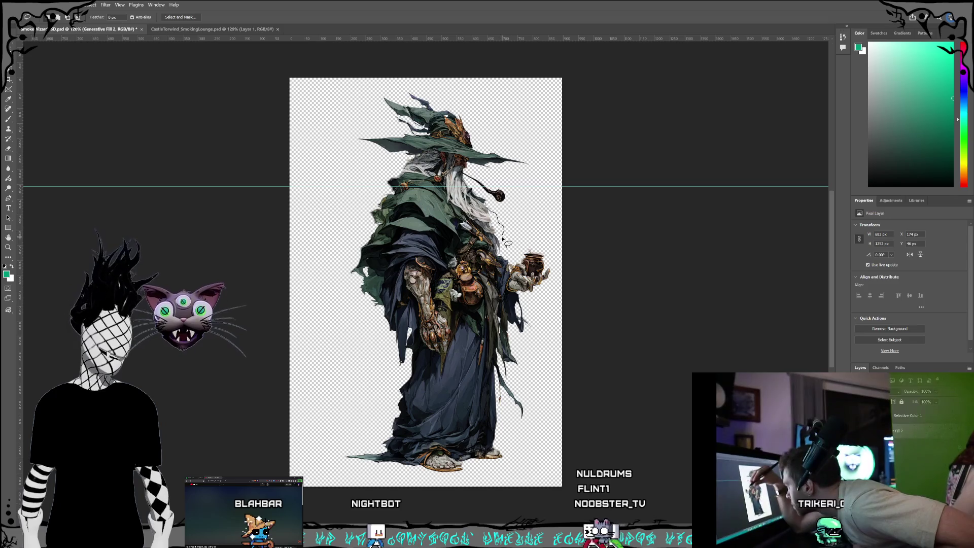
{"action": "left_click_drag", "start_coordinate": [507, 247], "coordinate": [506, 239]}
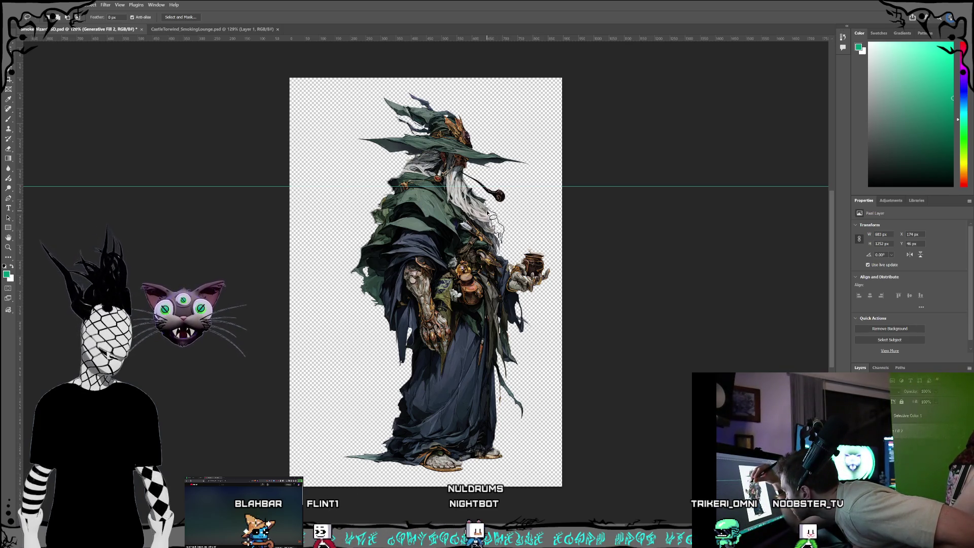
{"action": "left_click_drag", "start_coordinate": [489, 210], "coordinate": [488, 208]}
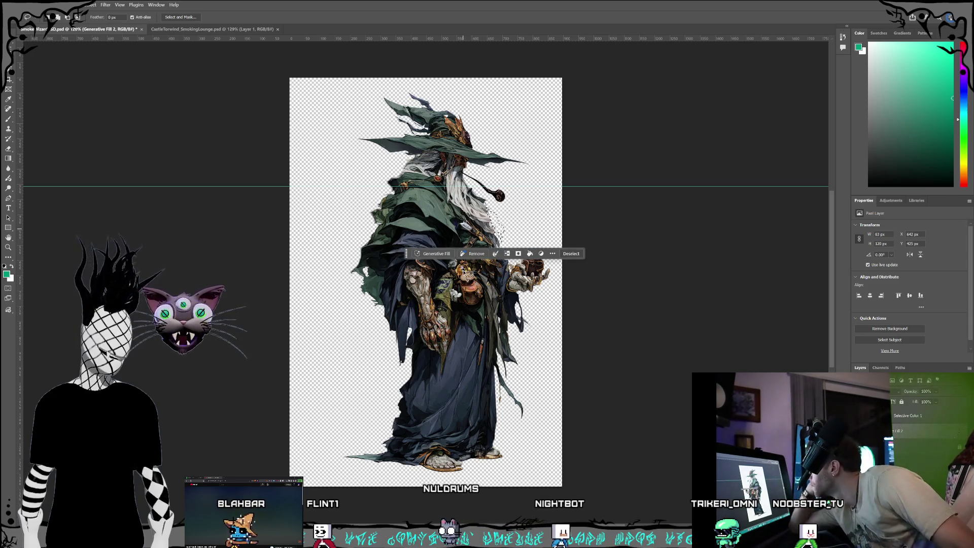
{"action": "left_click", "coordinate": [428, 255]}
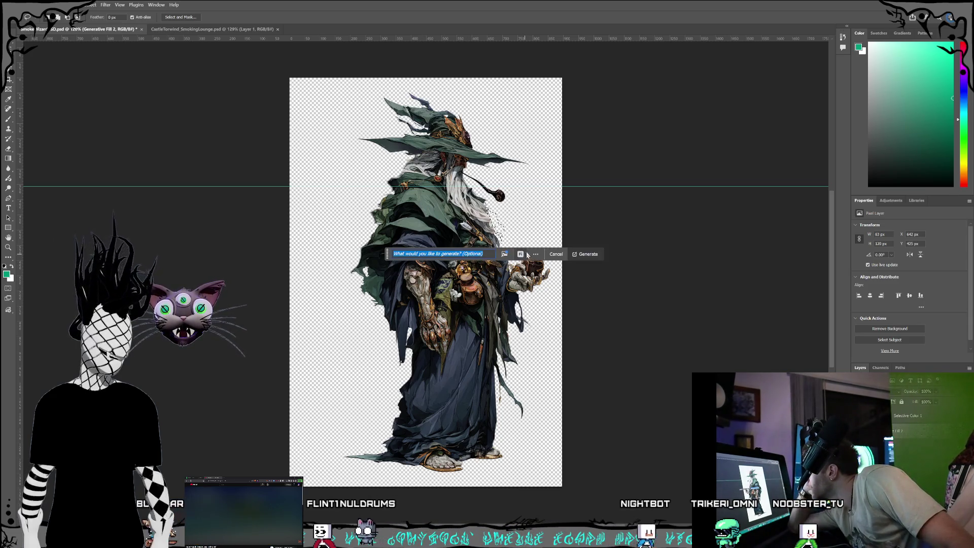
{"action": "left_click", "coordinate": [590, 255]}
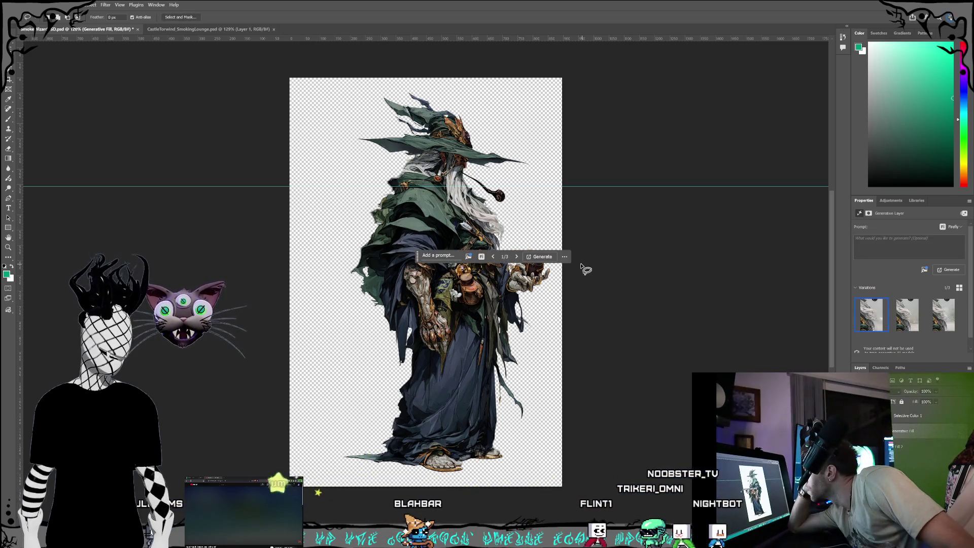
{"action": "left_click", "coordinate": [10, 149]}
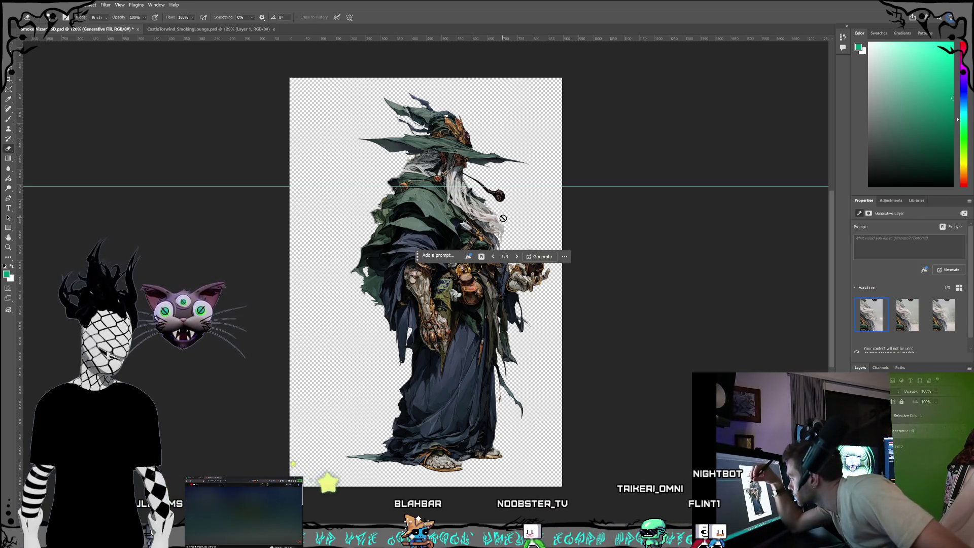
{"action": "left_click", "coordinate": [899, 446]}
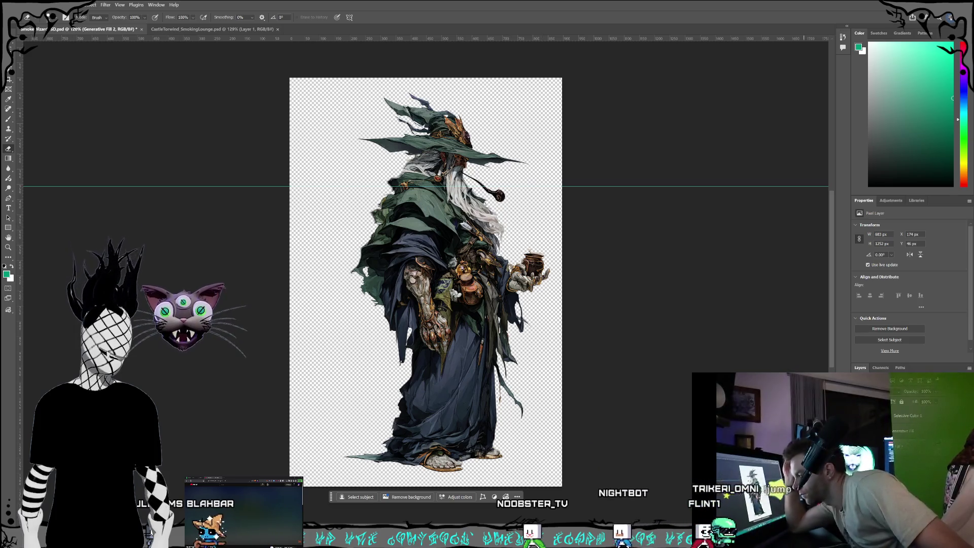
{"action": "left_click", "coordinate": [909, 508]}
{"action": "left_click", "coordinate": [909, 462]}
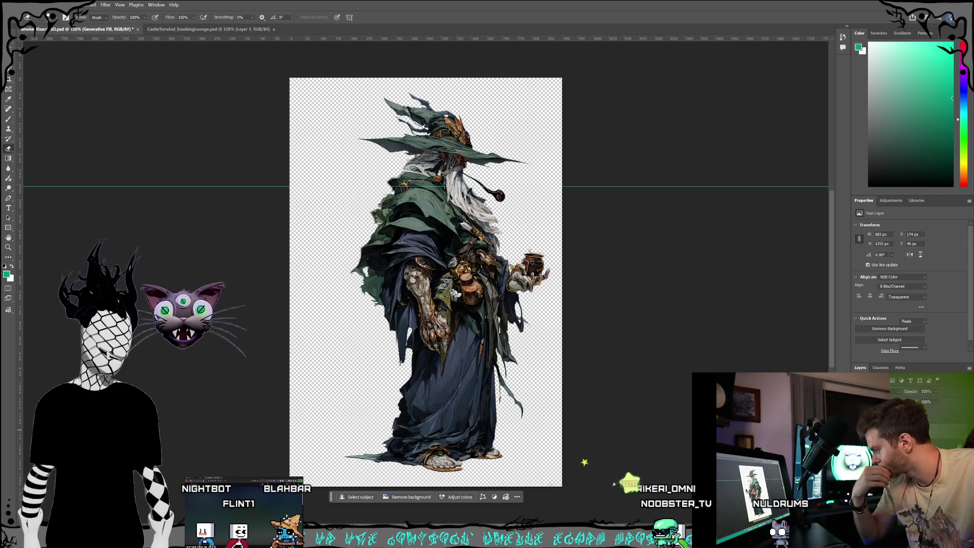
{"action": "left_click", "coordinate": [908, 508]}
{"action": "left_click", "coordinate": [909, 411]}
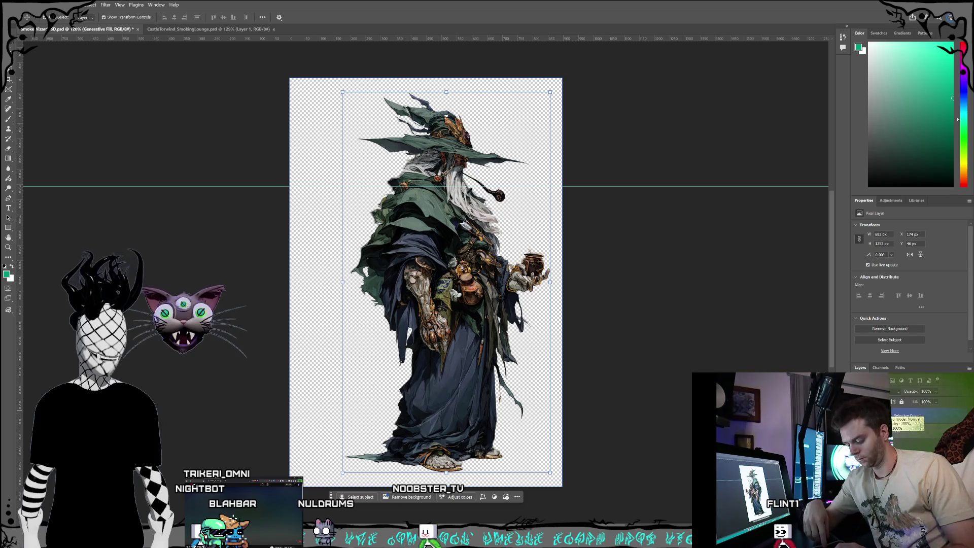
{"action": "left_click_drag", "start_coordinate": [447, 281], "coordinate": [426, 281]}
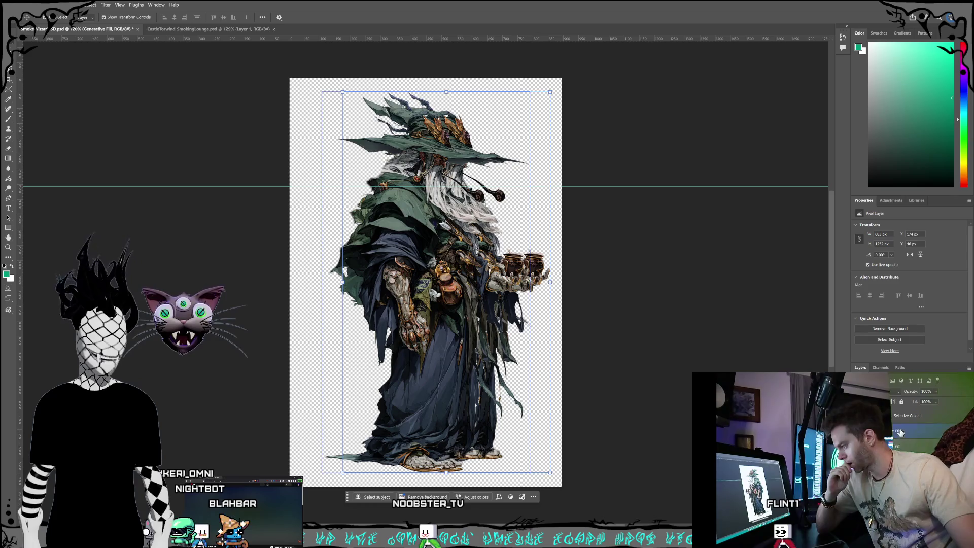
{"action": "left_click_drag", "start_coordinate": [453, 352], "coordinate": [474, 351]}
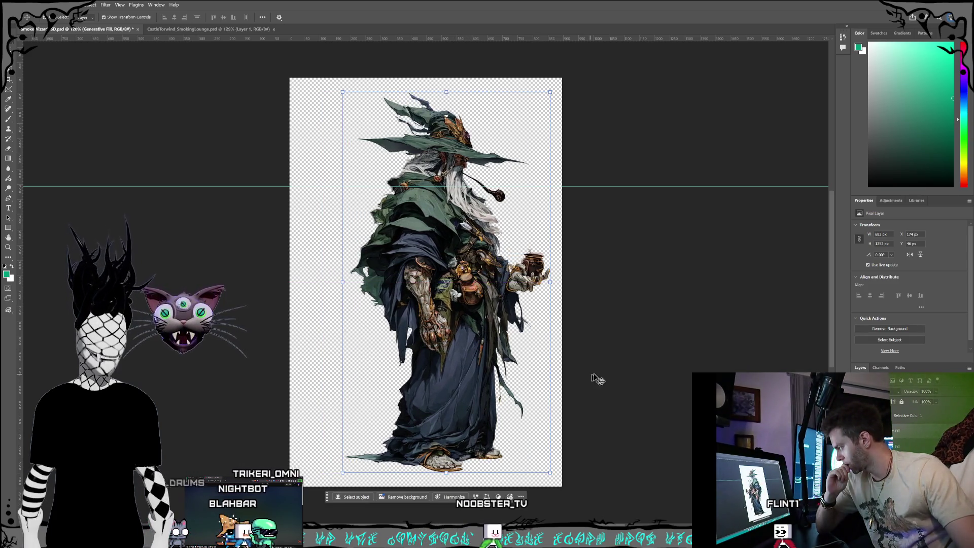
{"action": "left_click", "coordinate": [629, 372]}
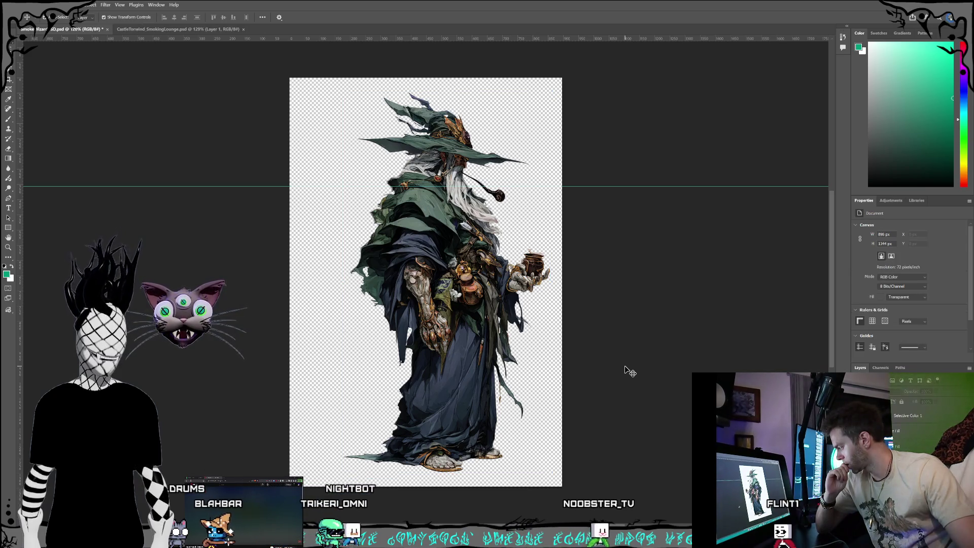
{"action": "left_click", "coordinate": [447, 279]}
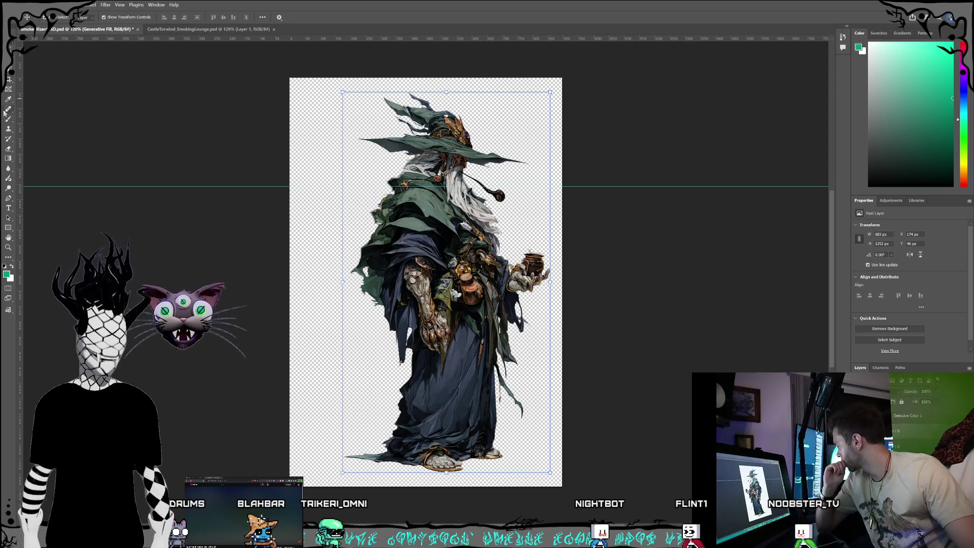
{"action": "key", "text": "l"}
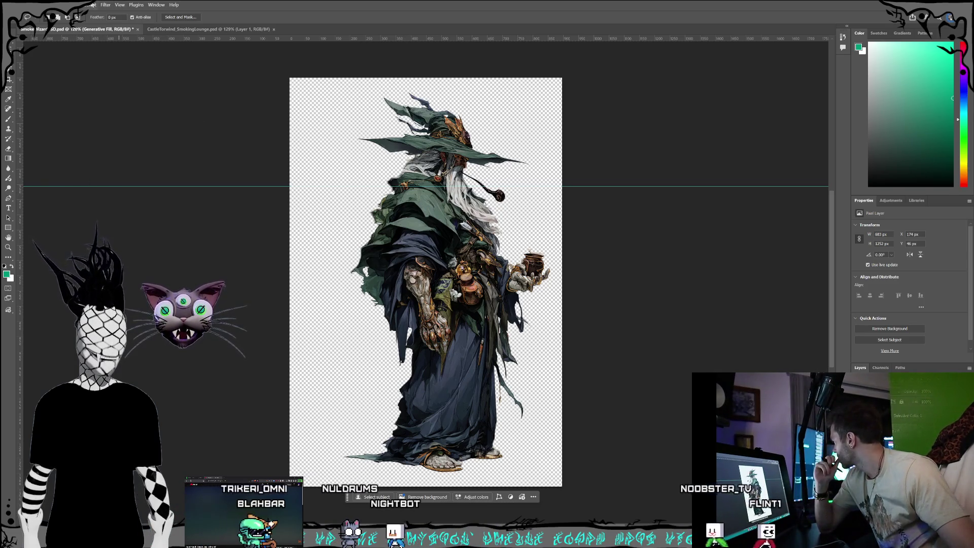
Hide the rulers and then show them again from the View menu.
{"action": "left_click", "coordinate": [119, 5]}
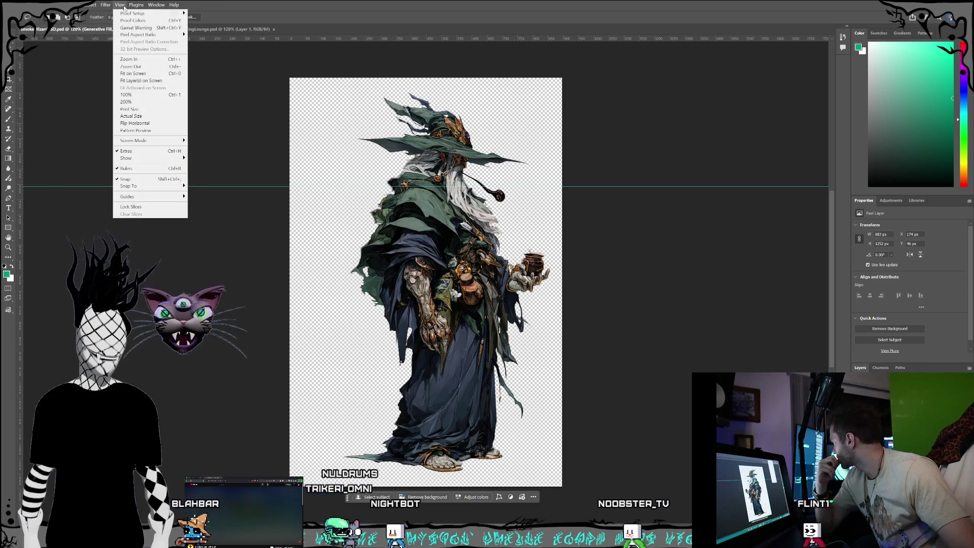
{"action": "left_click", "coordinate": [152, 168]}
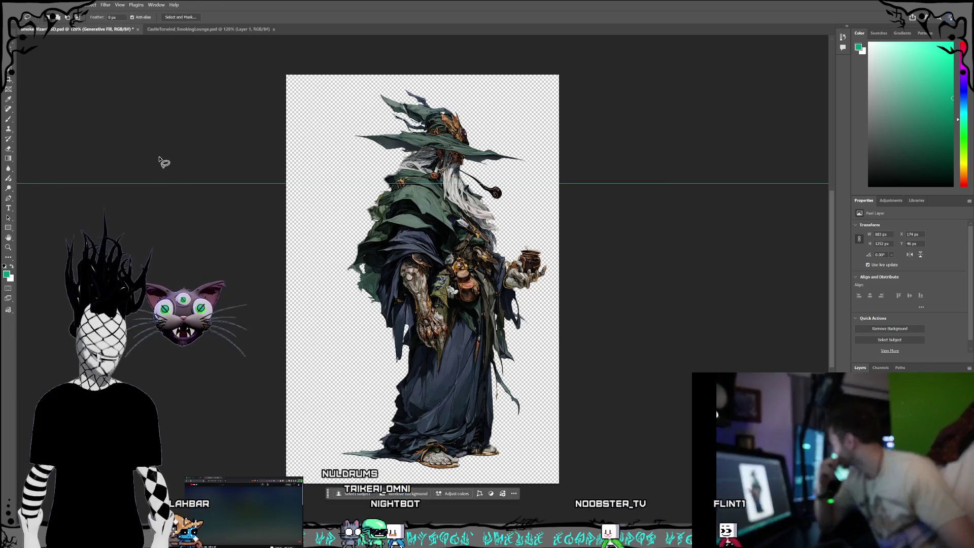
{"action": "left_click", "coordinate": [104, 5]}
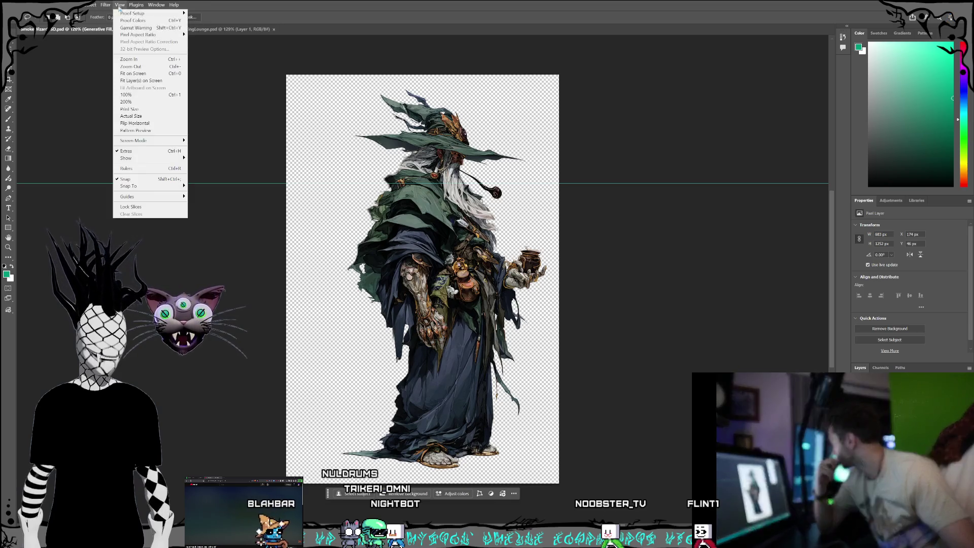
{"action": "left_click", "coordinate": [137, 168]}
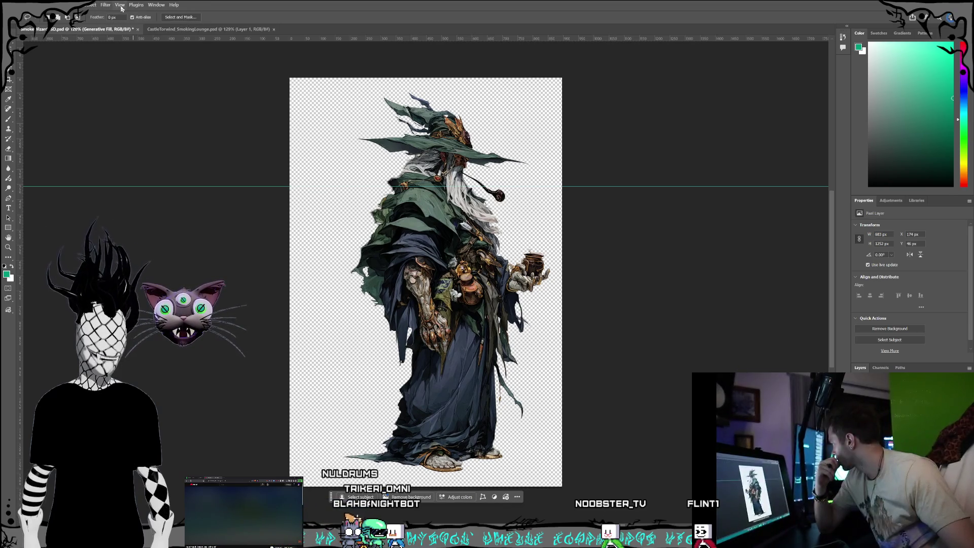
Clear all guides from the canvas and begin lassoing around the wizard's body.
{"action": "left_click", "coordinate": [121, 6]}
{"action": "mouse_move", "coordinate": [153, 196]}
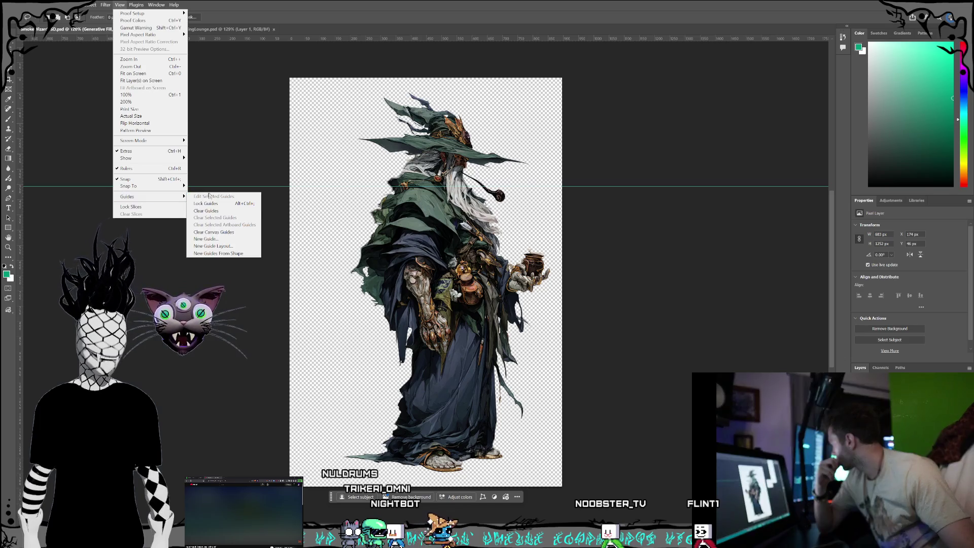
{"action": "left_click", "coordinate": [212, 212]}
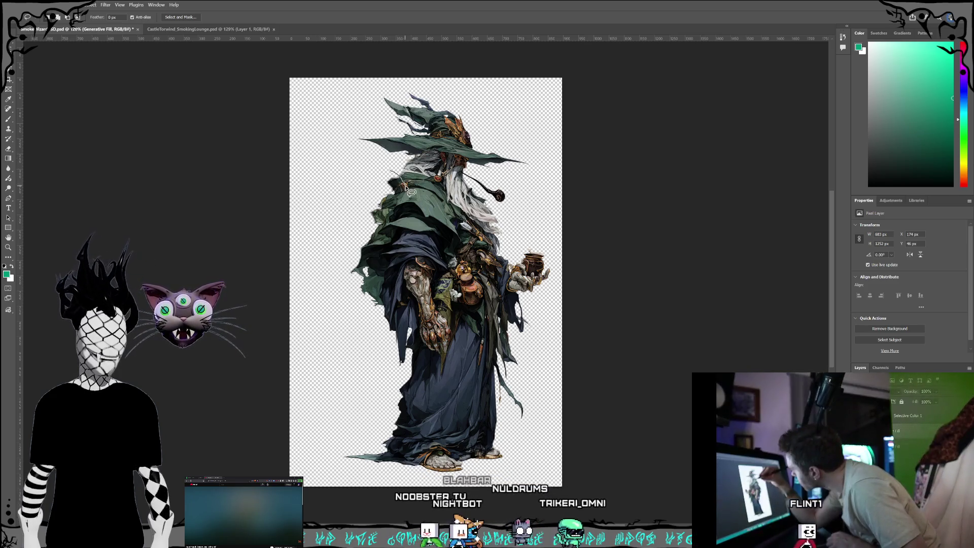
{"action": "mouse_move", "coordinate": [415, 195]}
{"action": "left_mouse_down"}
{"action": "mouse_move", "coordinate": [484, 239]}
{"action": "mouse_move", "coordinate": [537, 238]}
{"action": "mouse_move", "coordinate": [553, 254]}
{"action": "mouse_move", "coordinate": [558, 310]}
{"action": "mouse_move", "coordinate": [541, 426]}
{"action": "mouse_move", "coordinate": [488, 486]}
{"action": "left_mouse_up"}
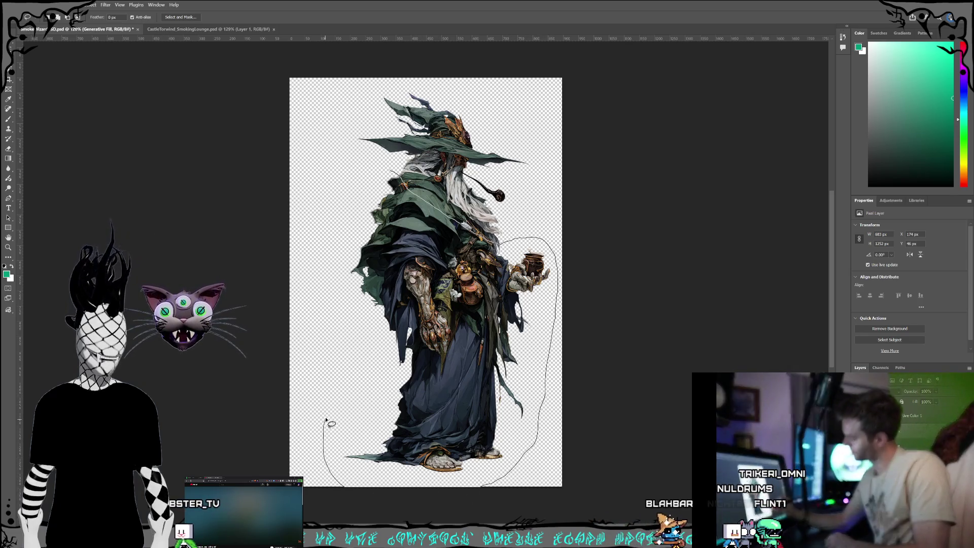
Close the lasso around the body below the beard, delete those pixels, and deselect.
{"action": "left_click_drag", "start_coordinate": [325, 422], "coordinate": [331, 325]}
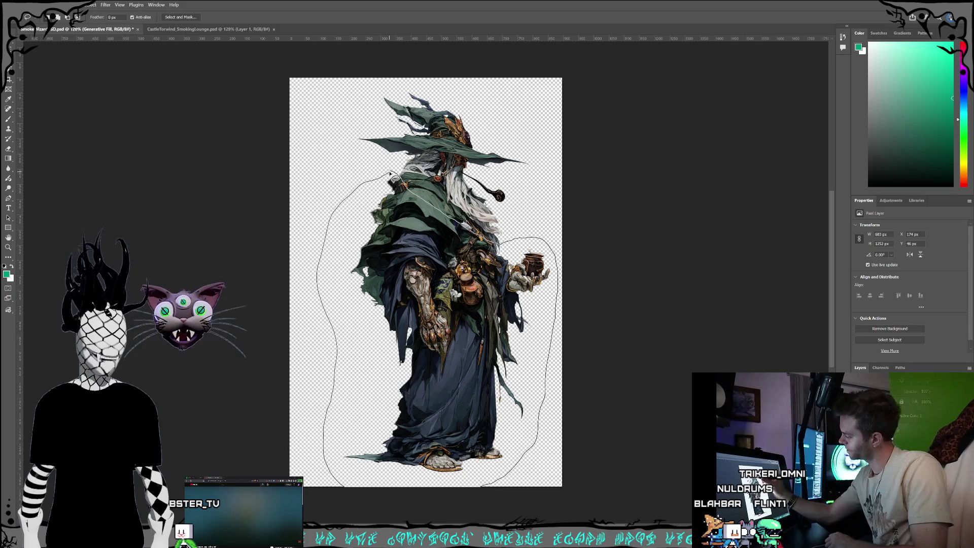
{"action": "left_click_drag", "start_coordinate": [391, 173], "coordinate": [390, 170]}
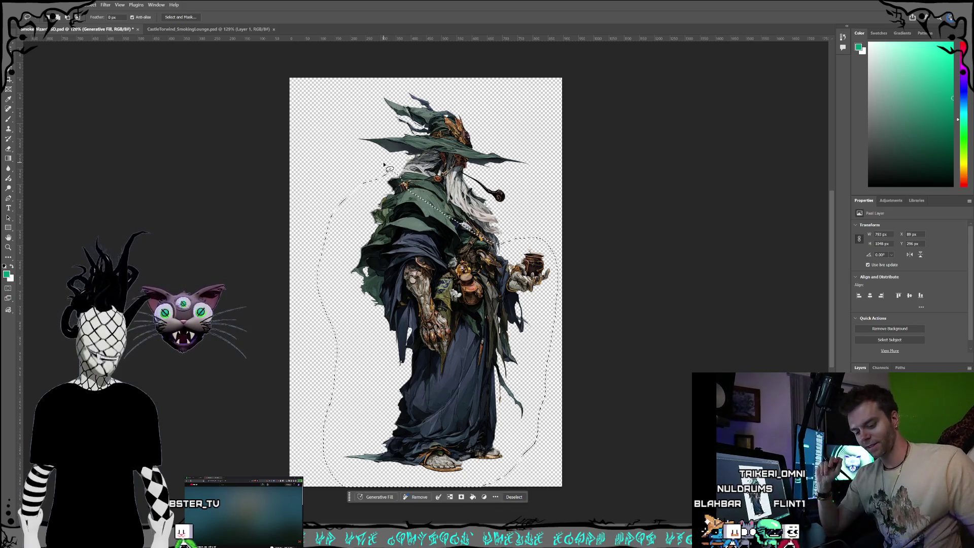
{"action": "key", "text": "Delete"}
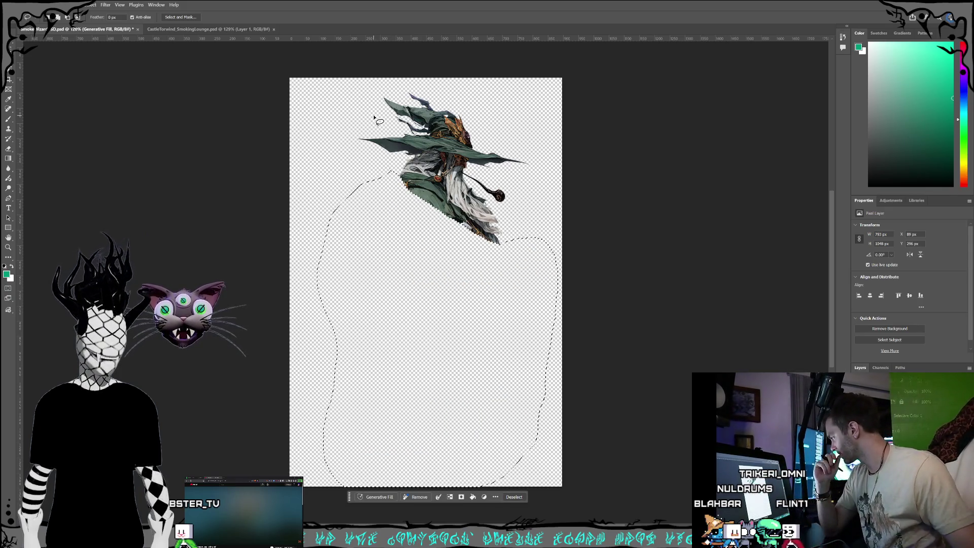
{"action": "key", "text": "ctrl+d"}
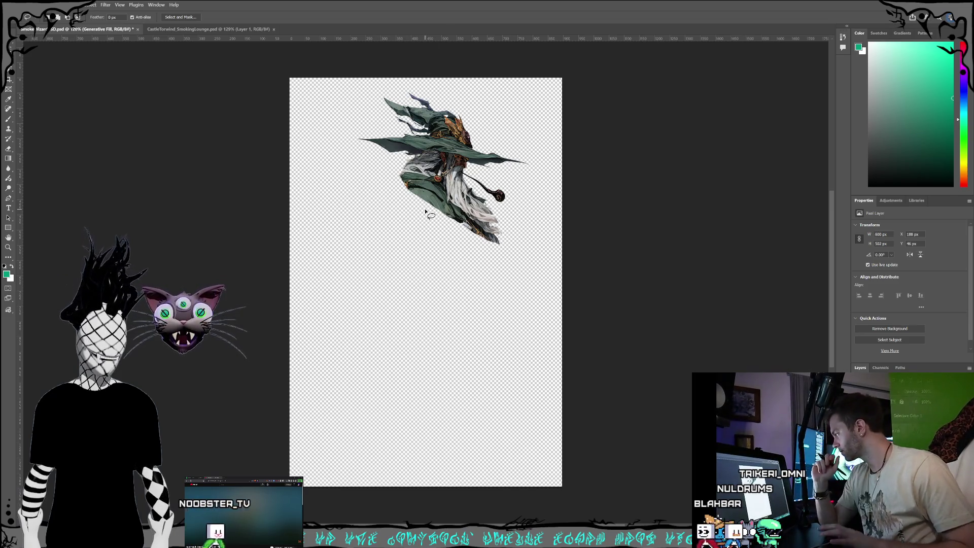
{"action": "left_click", "coordinate": [7, 149]}
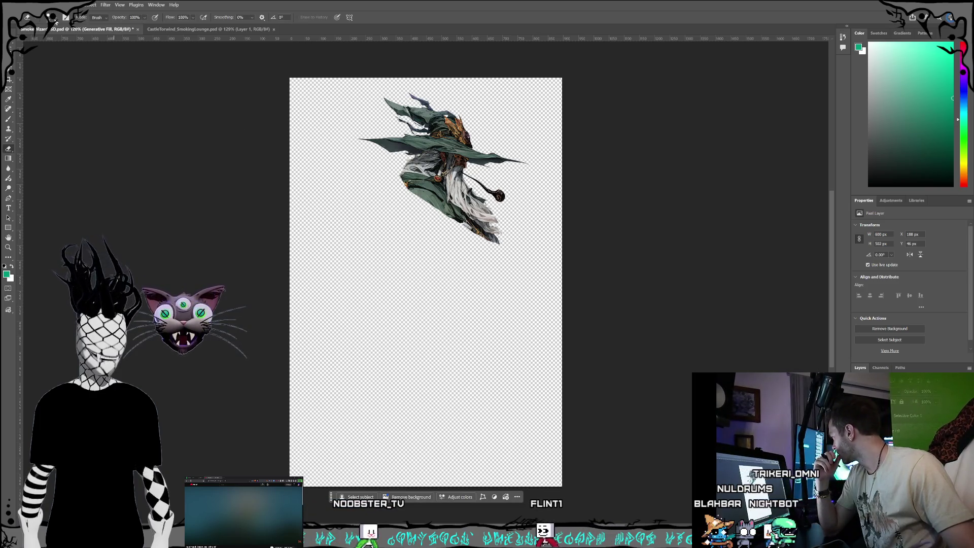
Adjust the eraser brush size and erase the leftover wisps below the beard.
{"action": "left_click", "coordinate": [53, 18]}
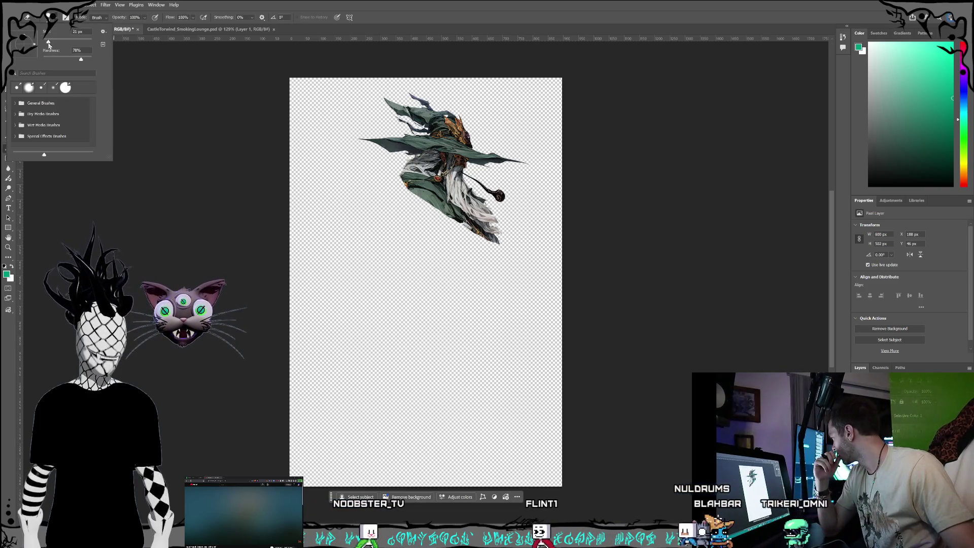
{"action": "left_click", "coordinate": [287, 235]}
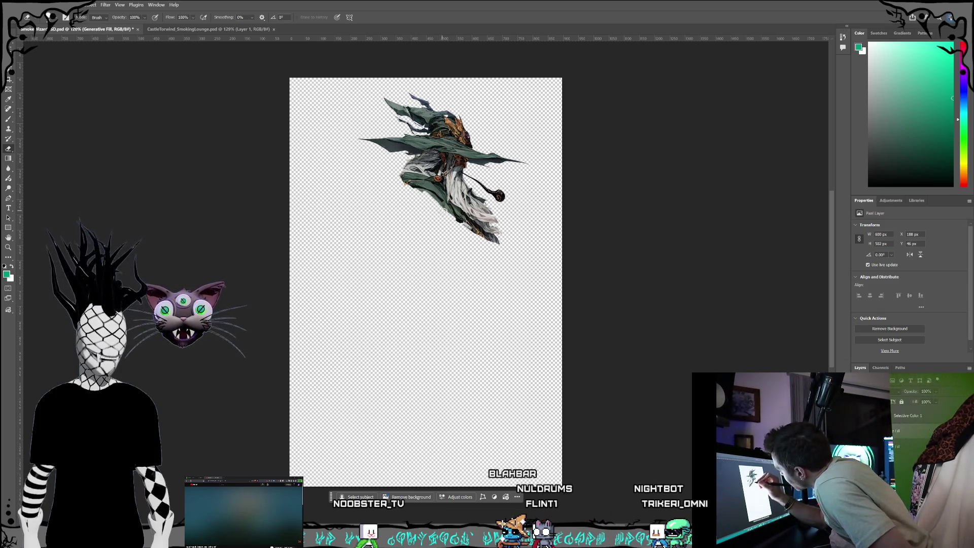
{"action": "left_click_drag", "start_coordinate": [457, 219], "coordinate": [506, 243]}
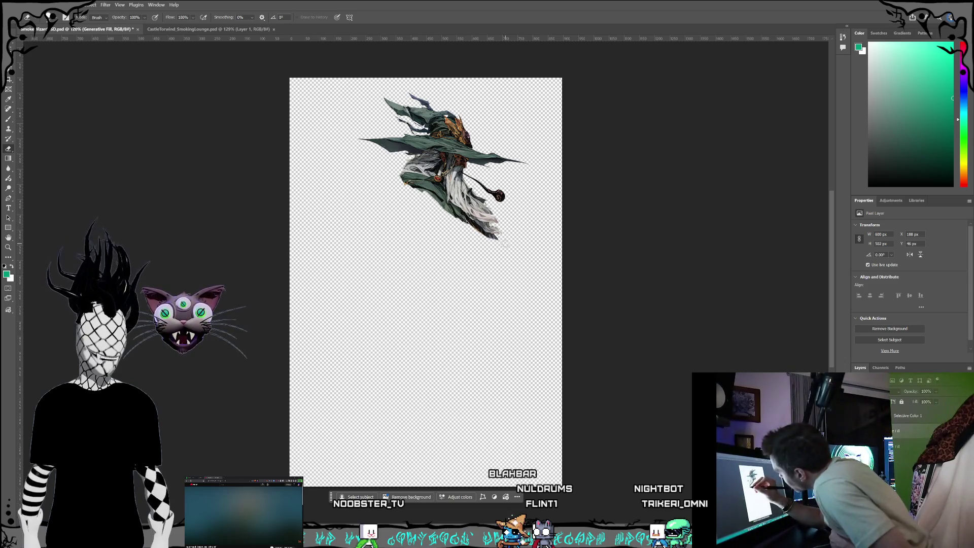
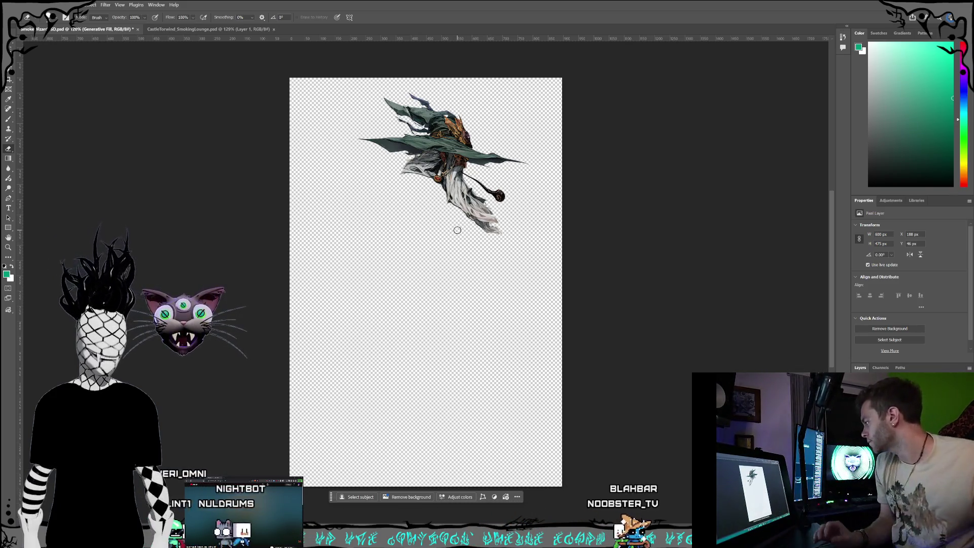
Try rotating the wizard counter-clockwise about 28 degrees, then cancel the rotation.
{"action": "key", "text": "v"}
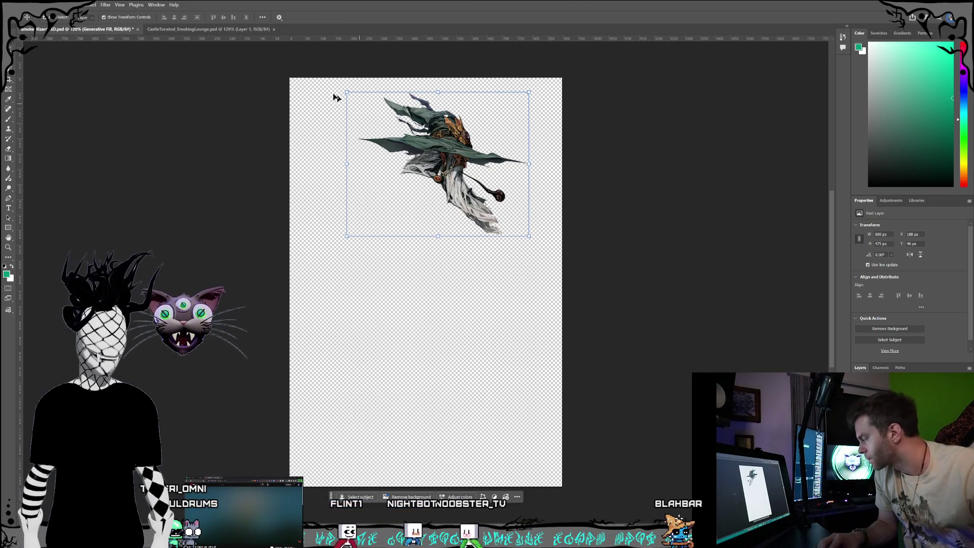
{"action": "left_click", "coordinate": [11, 4]}
{"action": "left_click", "coordinate": [45, 92]}
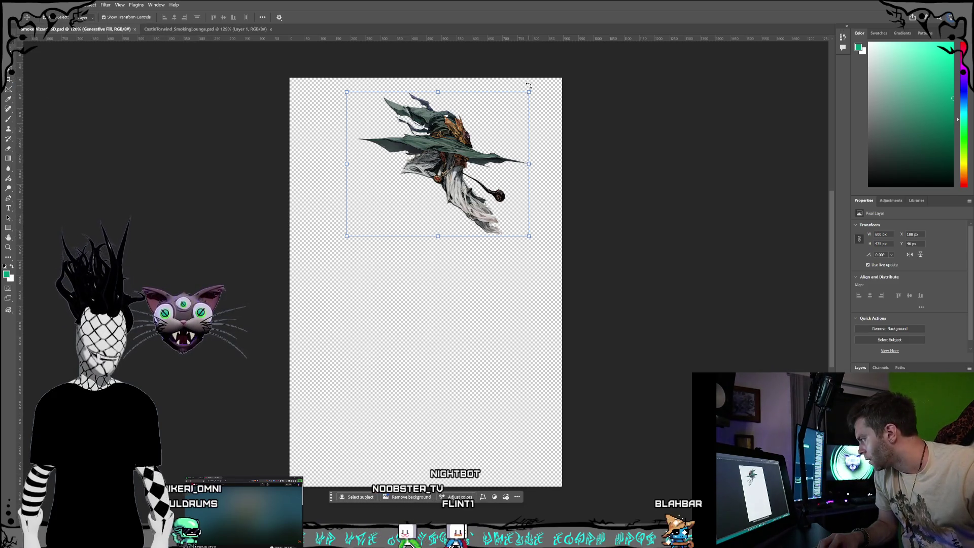
{"action": "mouse_move", "coordinate": [523, 71]}
{"action": "left_mouse_down"}
{"action": "mouse_move", "coordinate": [533, 59]}
{"action": "mouse_move", "coordinate": [480, 49]}
{"action": "left_mouse_up"}
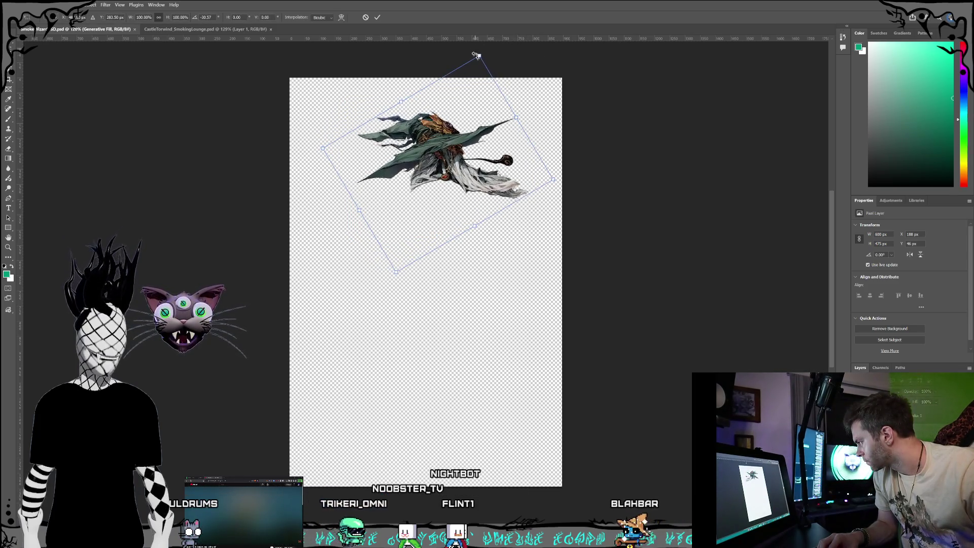
{"action": "key", "text": "Escape"}
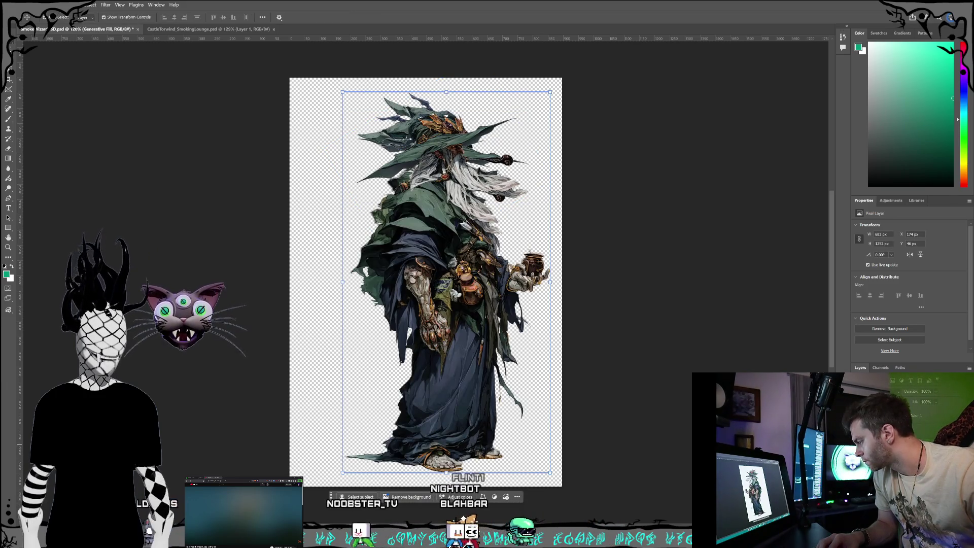
Undo and redo until the full upright wizard returns, then shift it about 41 px right.
{"action": "key", "text": "ctrl+z"}
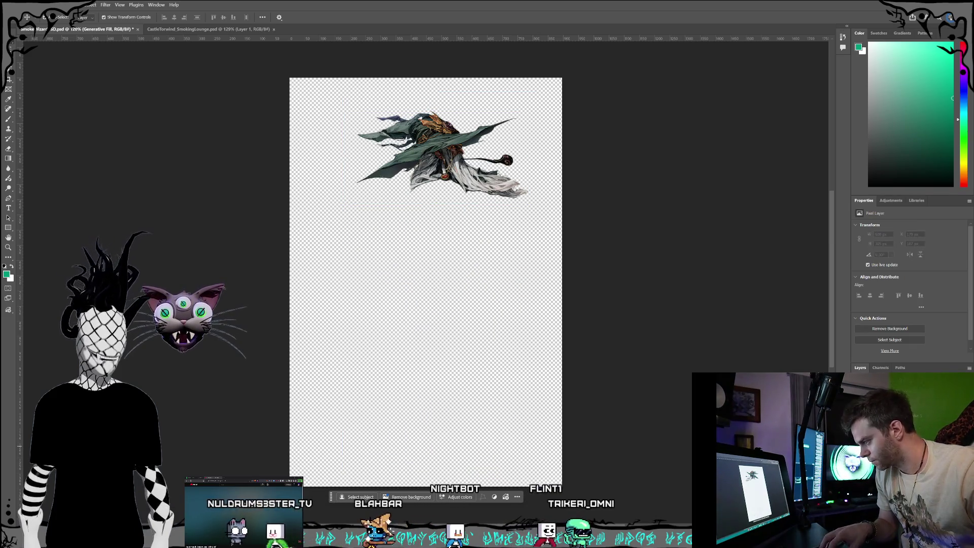
{"action": "key", "text": "ctrl+shift+z"}
{"action": "key", "text": "ctrl+z"}
{"action": "key", "text": "ctrl+shift+z"}
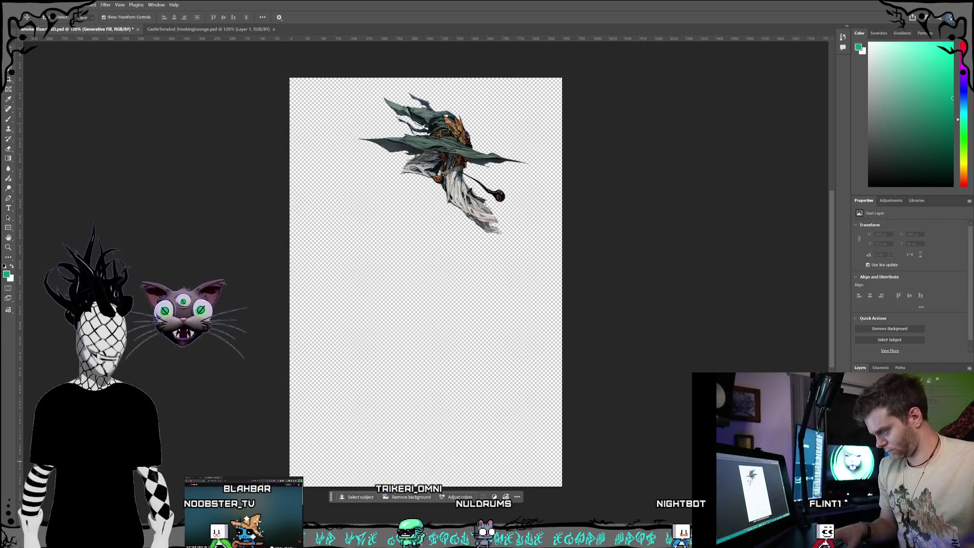
{"action": "key", "text": "ctrl+z"}
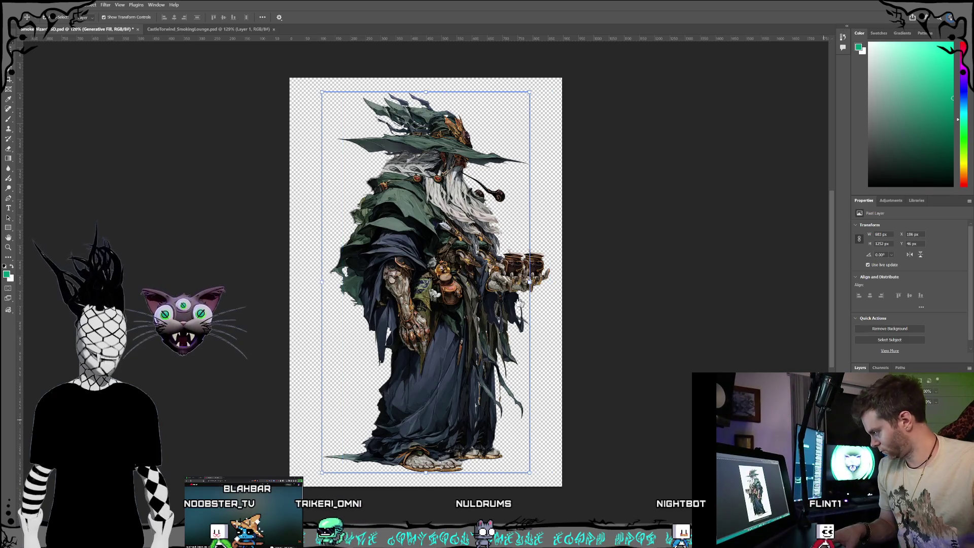
{"action": "left_click_drag", "start_coordinate": [413, 307], "coordinate": [432, 308]}
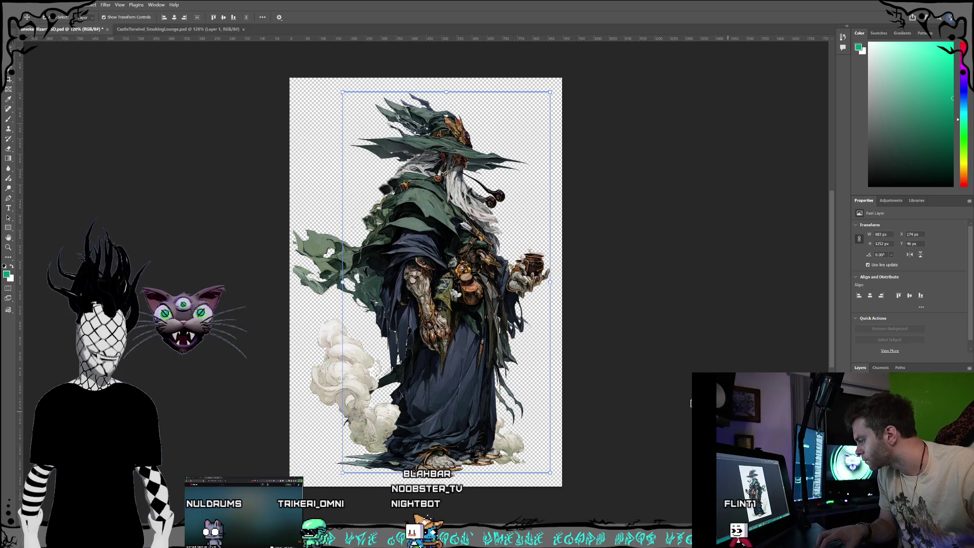
Nudge the wizard left, undo the smoke and cloak fragments, and reselect the full wizard layer.
{"action": "left_click_drag", "start_coordinate": [485, 301], "coordinate": [454, 301]}
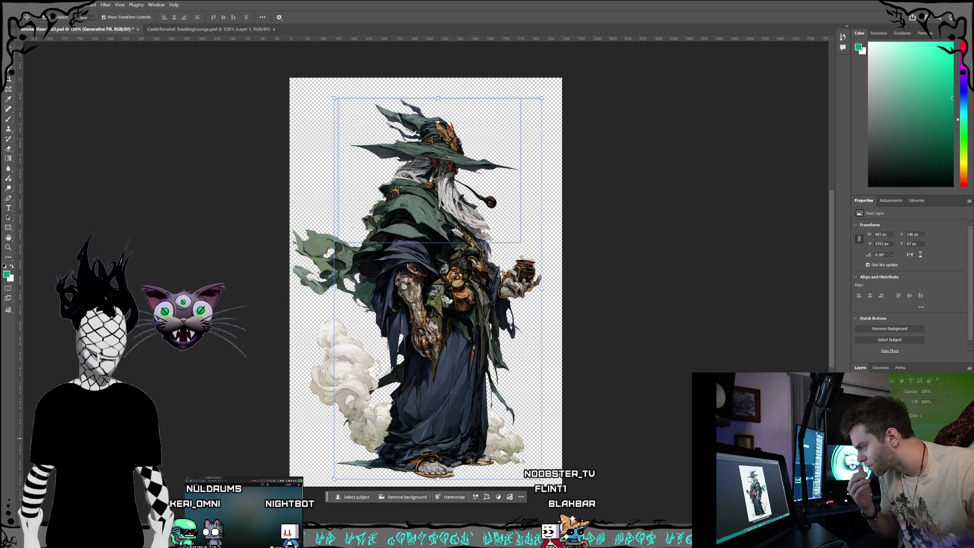
{"action": "key", "text": "ctrl+z"}
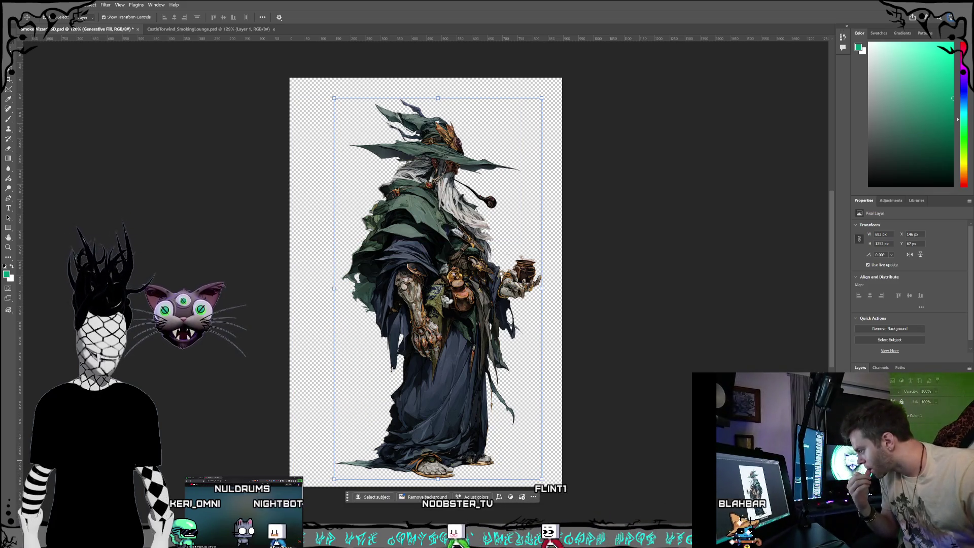
{"action": "left_click", "coordinate": [429, 170]}
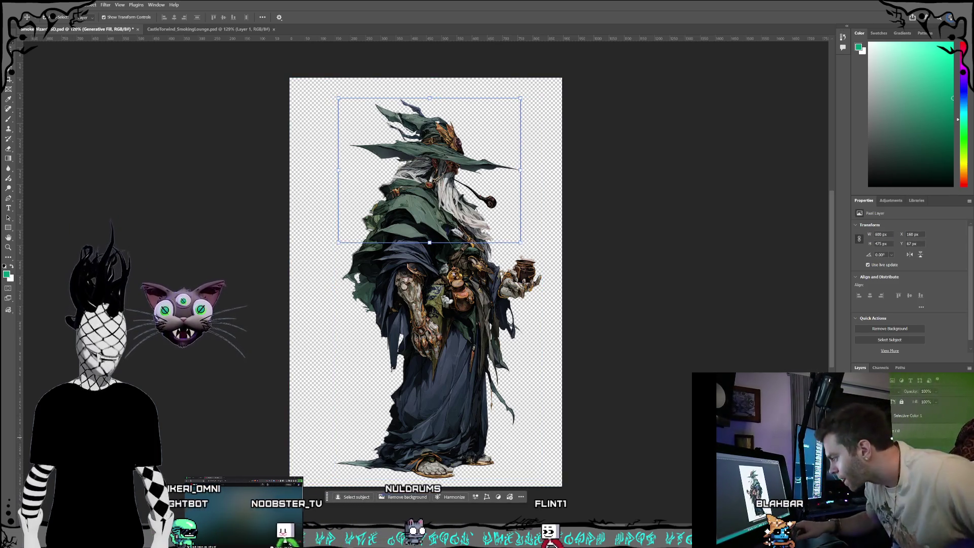
{"action": "left_click", "coordinate": [897, 432]}
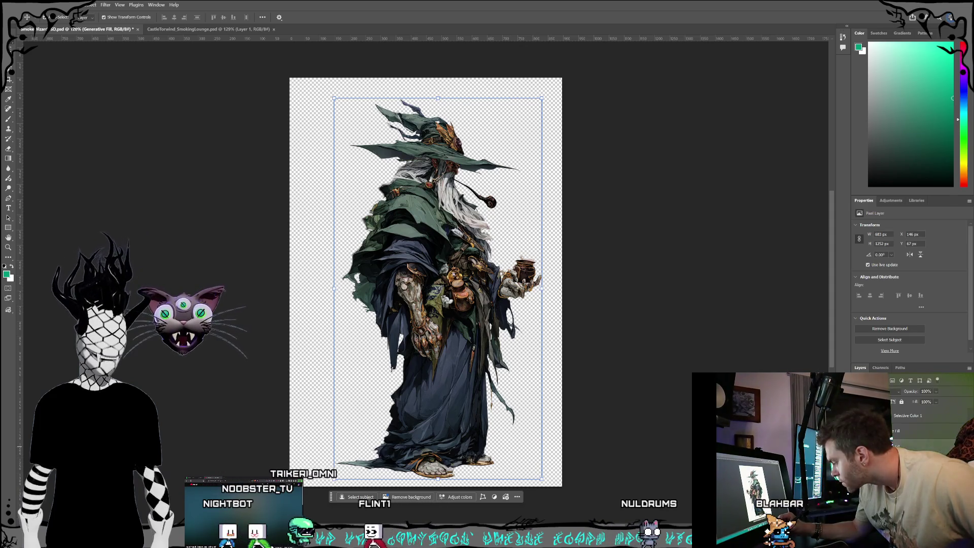
{"action": "left_click", "coordinate": [18, 5]}
{"action": "key", "text": "Escape"}
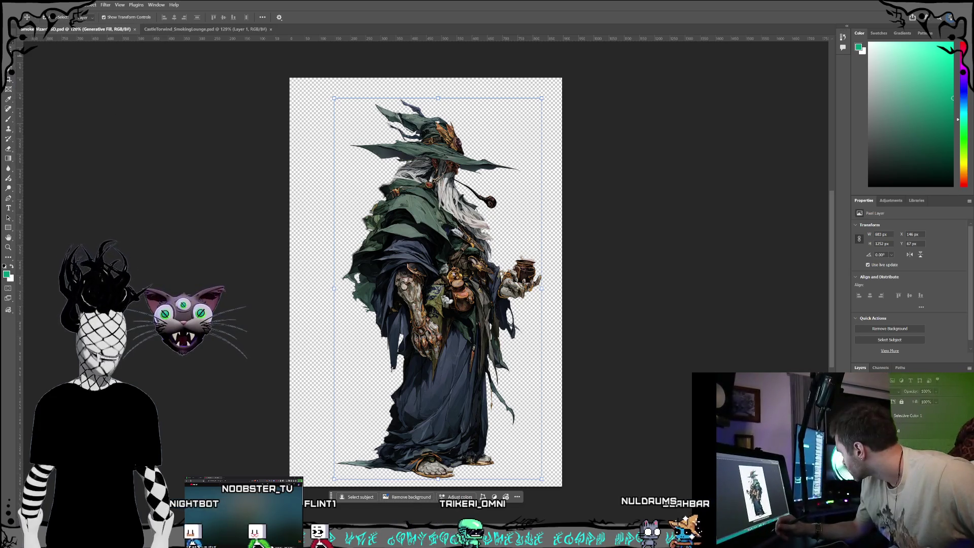
{"action": "left_click", "coordinate": [7, 150]}
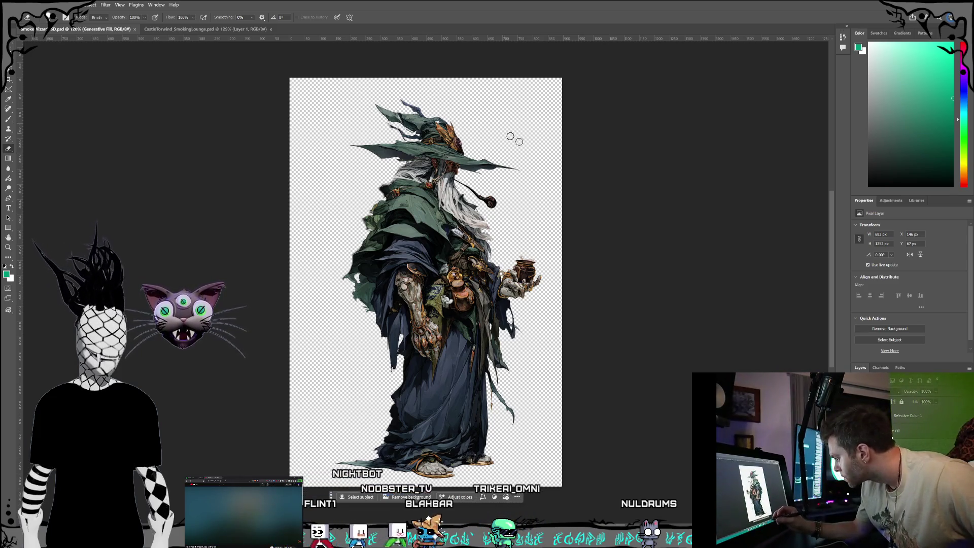
Toggle the wizard layer's lock, leaving it unlocked for erasing.
{"action": "left_click", "coordinate": [902, 402]}
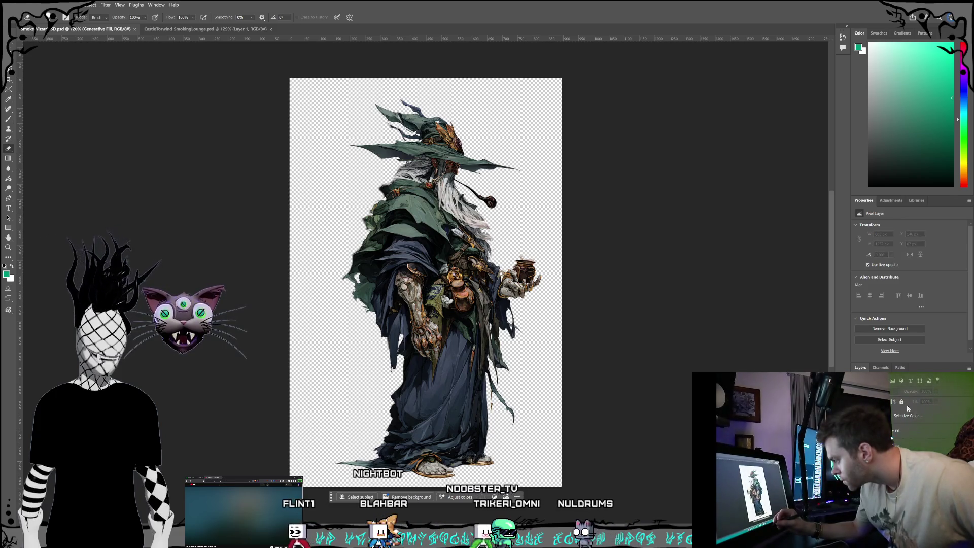
{"action": "left_click", "coordinate": [909, 447]}
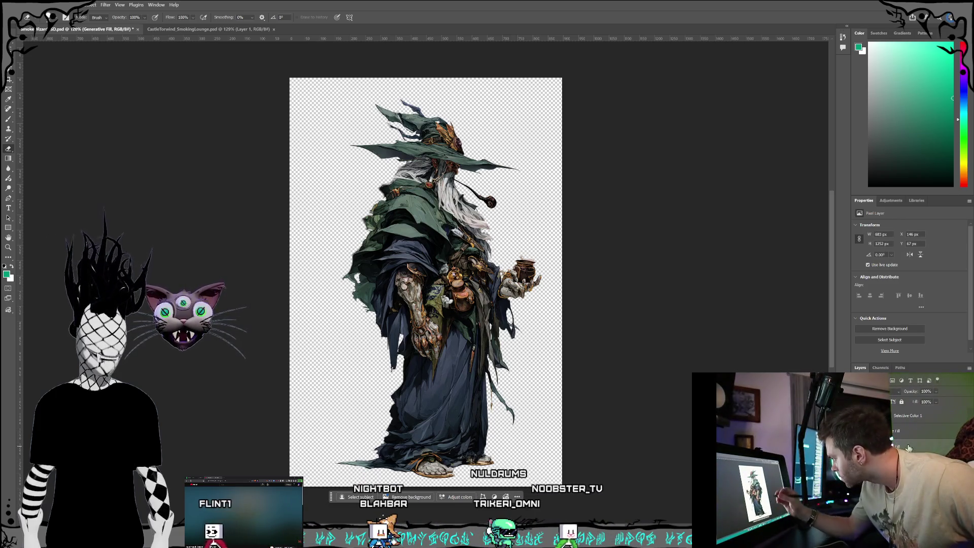
{"action": "left_click", "coordinate": [902, 402]}
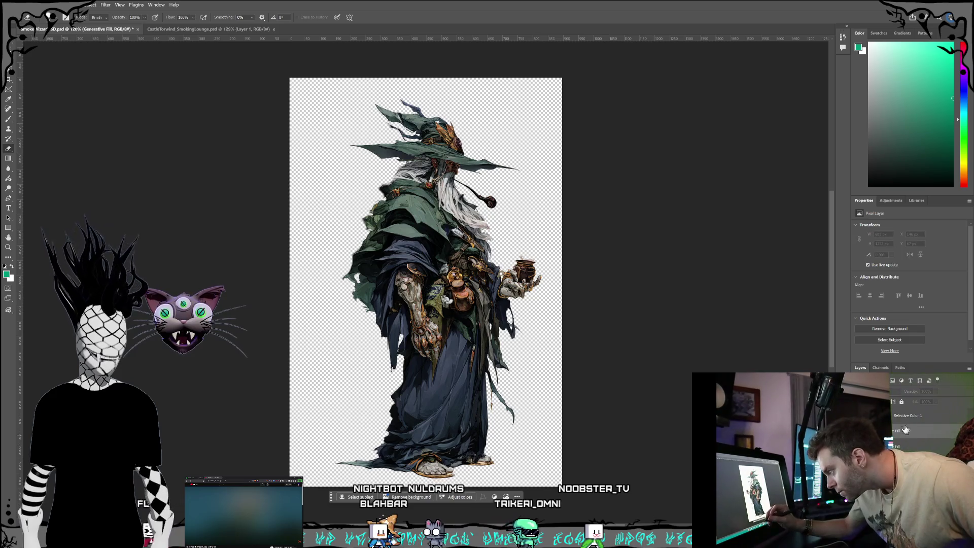
{"action": "left_click", "coordinate": [902, 402]}
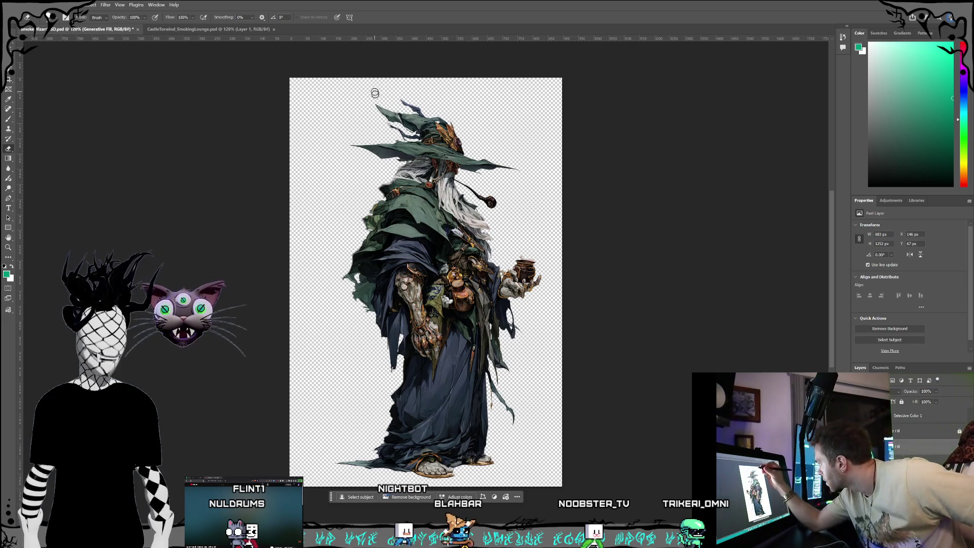
Erase the hat's tips, the fragments above it, the brim's right tip and the stray hair strand.
{"action": "left_click_drag", "start_coordinate": [376, 107], "coordinate": [387, 108]}
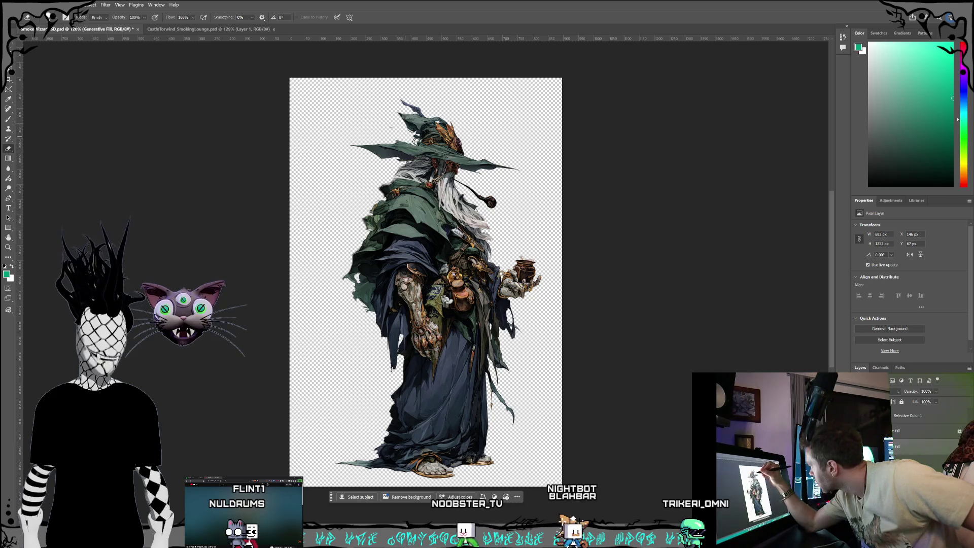
{"action": "left_click_drag", "start_coordinate": [402, 101], "coordinate": [408, 105]}
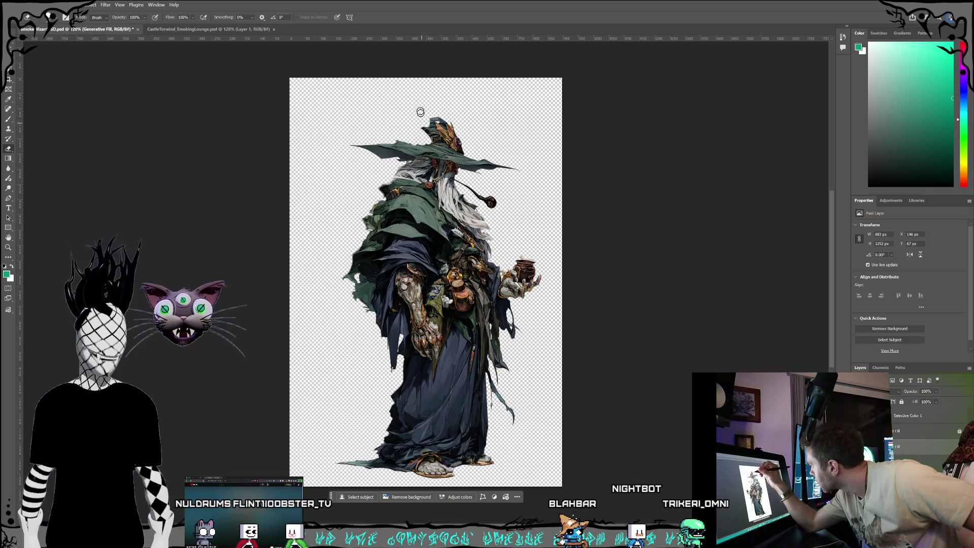
{"action": "left_click_drag", "start_coordinate": [443, 122], "coordinate": [433, 117]}
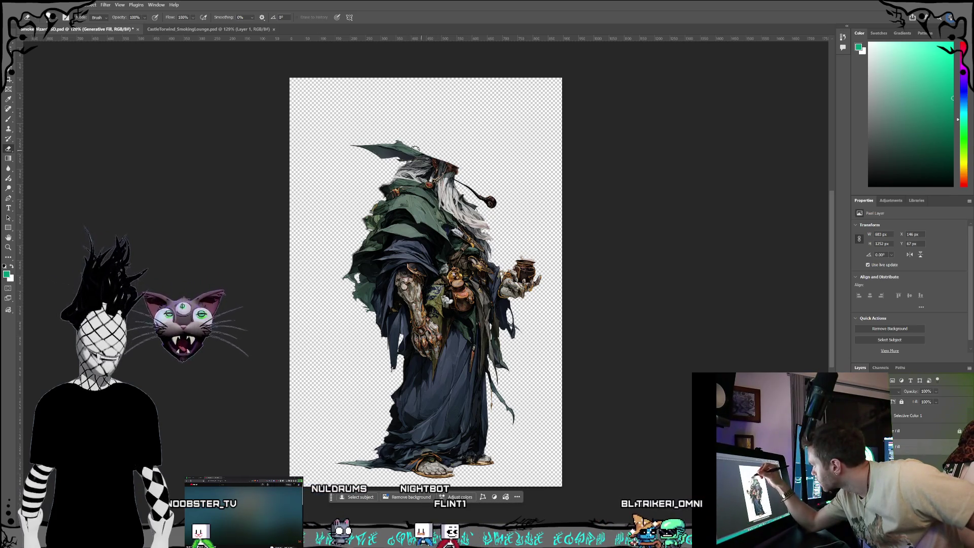
{"action": "left_click_drag", "start_coordinate": [349, 145], "coordinate": [360, 143]}
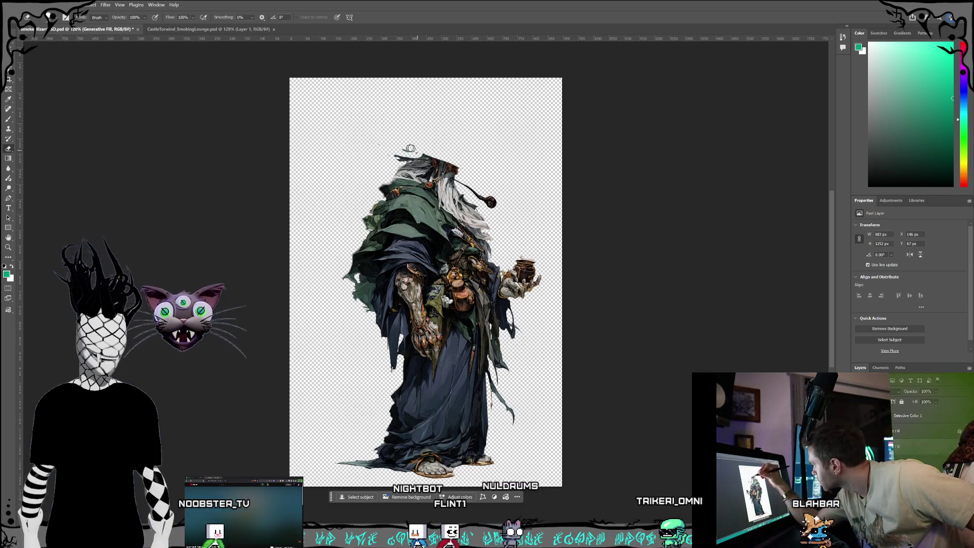
{"action": "left_click_drag", "start_coordinate": [463, 172], "coordinate": [438, 164]}
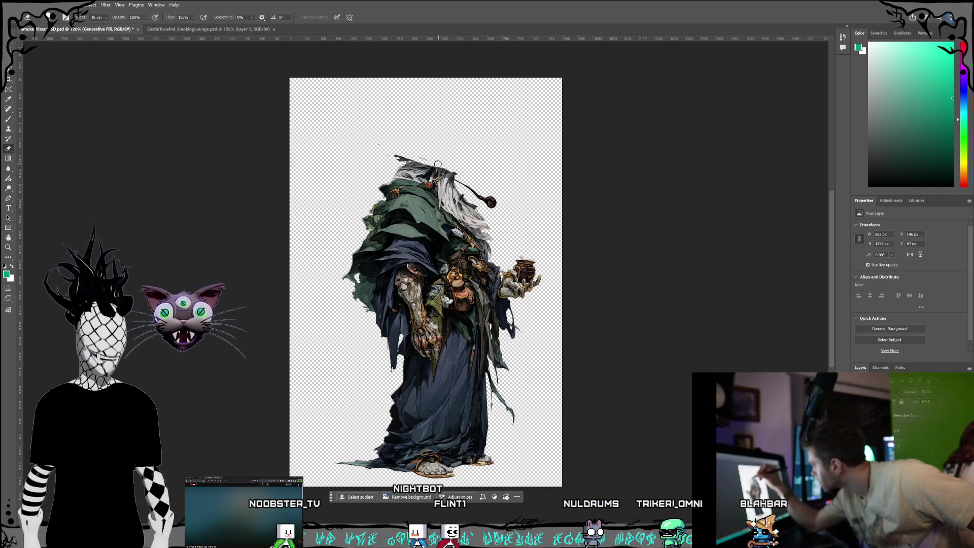
{"action": "left_click_drag", "start_coordinate": [483, 197], "coordinate": [487, 200]}
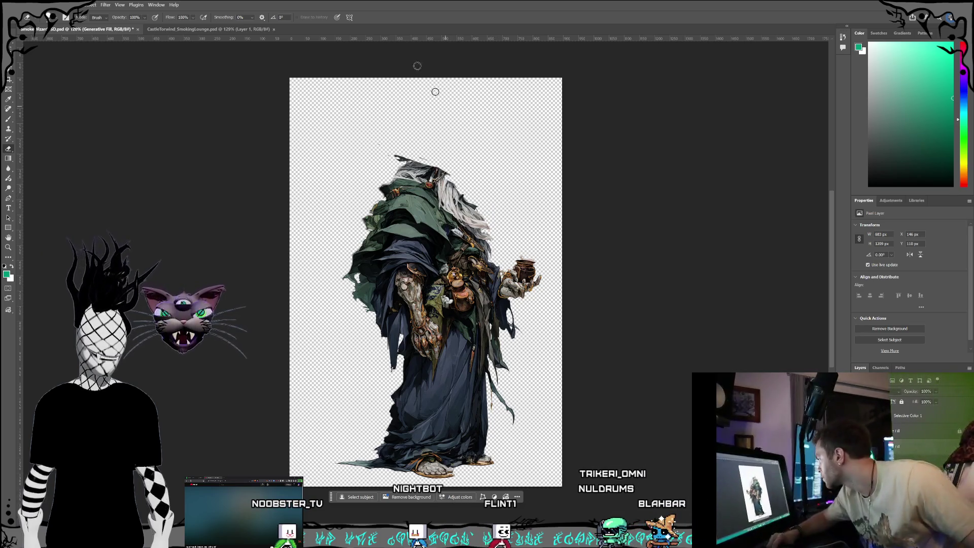
{"action": "left_click", "coordinate": [12, 62]}
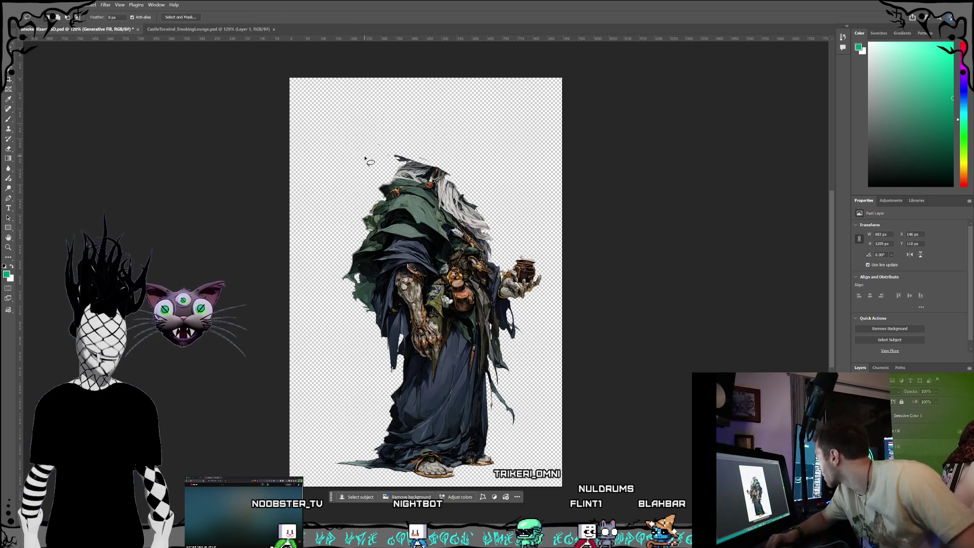
Lasso the wizard's head and white hair and delete them.
{"action": "mouse_move", "coordinate": [407, 102]}
{"action": "left_mouse_down"}
{"action": "mouse_move", "coordinate": [372, 113]}
{"action": "mouse_move", "coordinate": [369, 157]}
{"action": "left_mouse_up"}
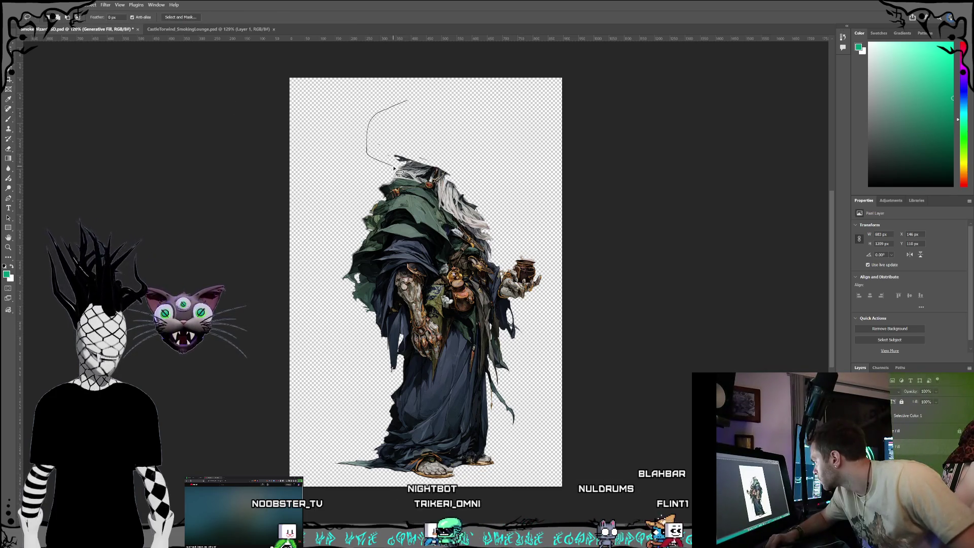
{"action": "left_click_drag", "start_coordinate": [424, 178], "coordinate": [455, 201]}
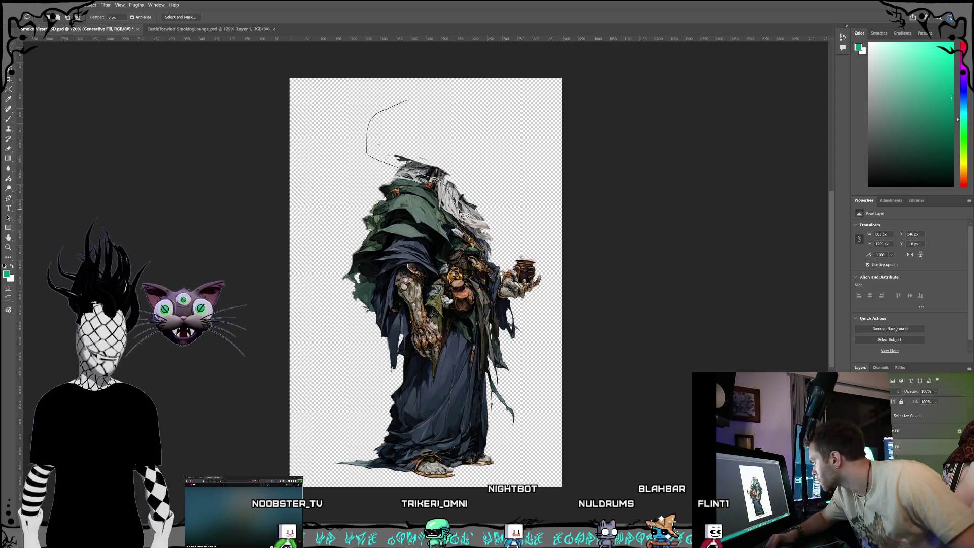
{"action": "left_click_drag", "start_coordinate": [478, 233], "coordinate": [487, 240]}
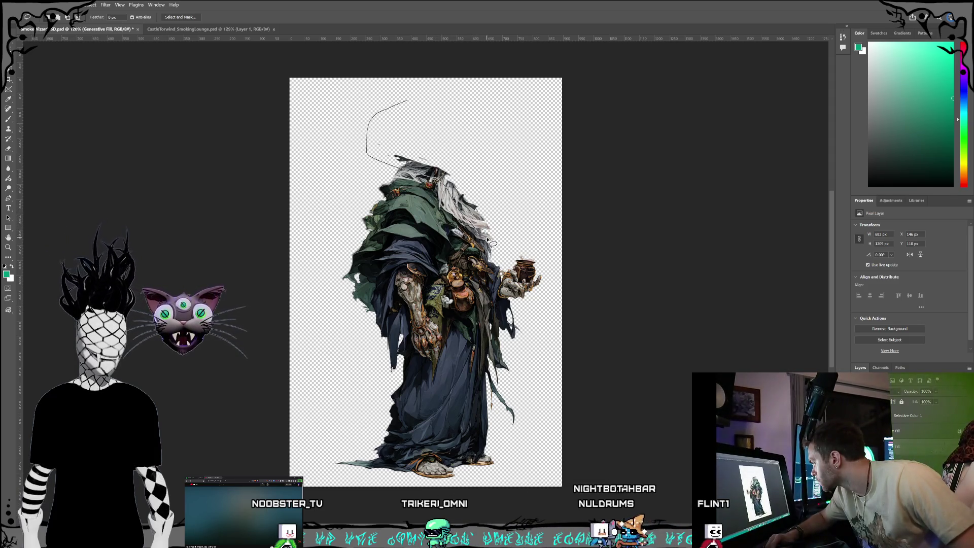
{"action": "mouse_move", "coordinate": [526, 183]}
{"action": "left_mouse_down"}
{"action": "mouse_move", "coordinate": [531, 124]}
{"action": "mouse_move", "coordinate": [409, 86]}
{"action": "mouse_move", "coordinate": [372, 124]}
{"action": "mouse_move", "coordinate": [375, 140]}
{"action": "left_mouse_up"}
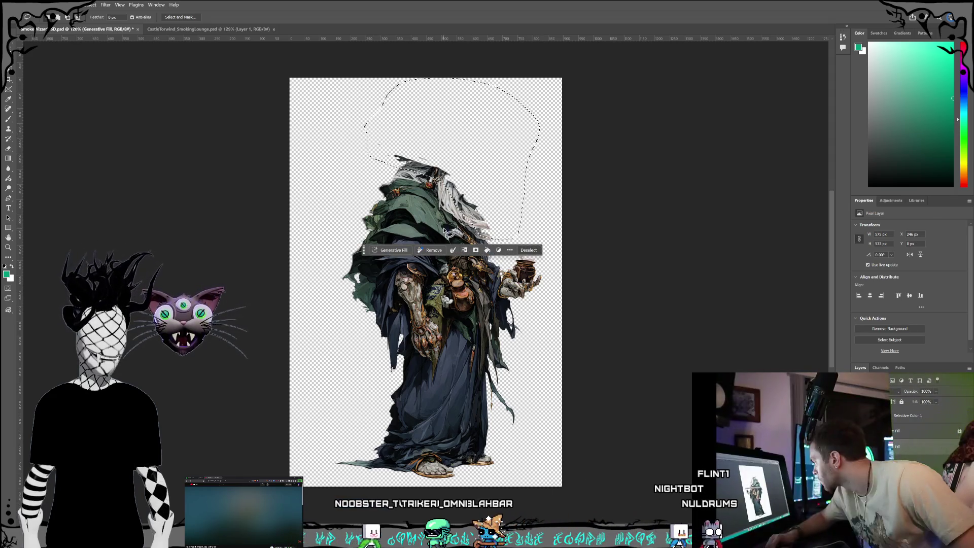
{"action": "key", "text": "Delete"}
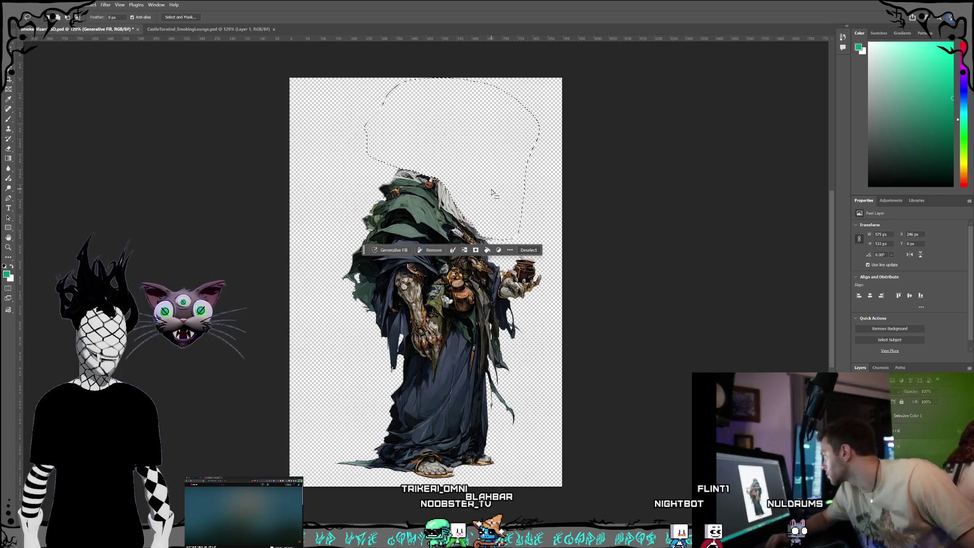
Deselect and erase the dark tip left atop the head.
{"action": "left_click", "coordinate": [8, 148]}
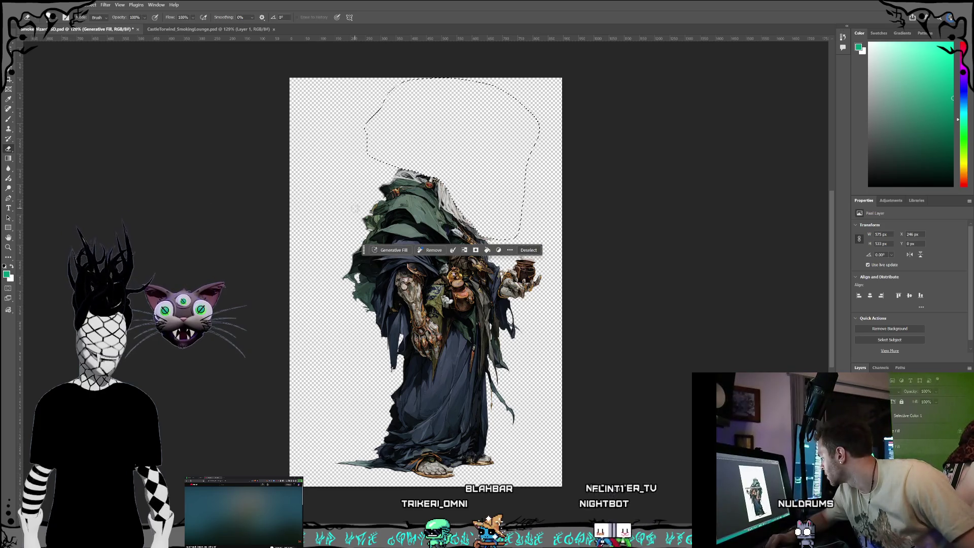
{"action": "key", "text": "ctrl+d"}
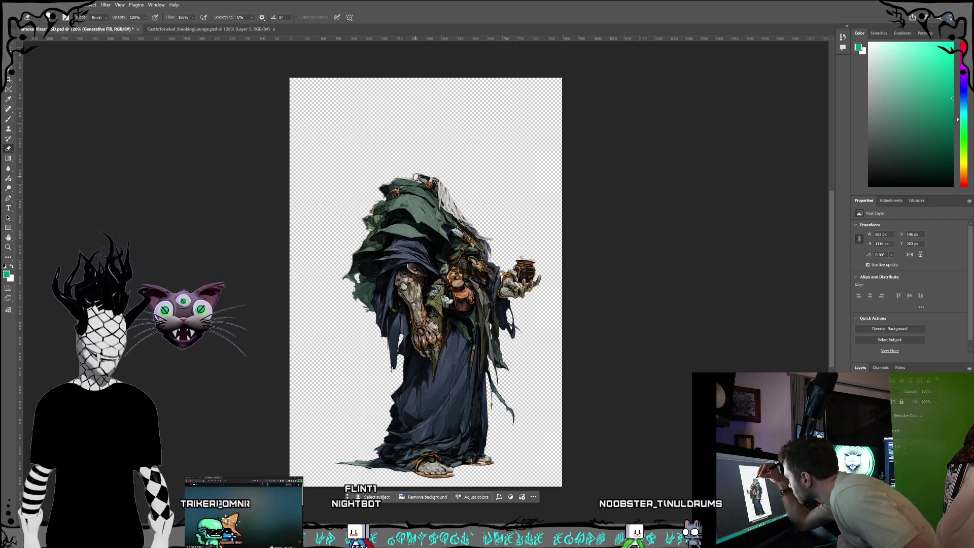
{"action": "left_click_drag", "start_coordinate": [416, 176], "coordinate": [443, 183]}
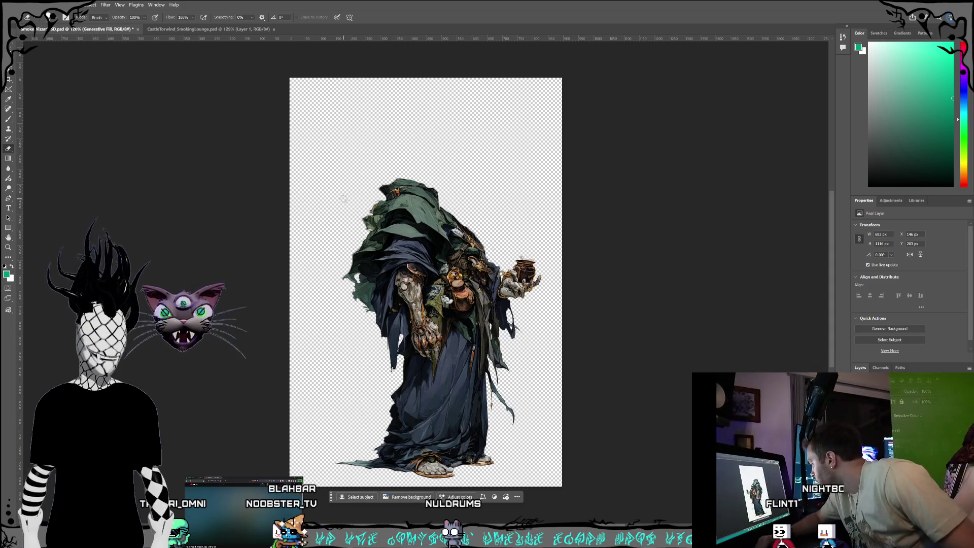
Begin a freehand lasso outline around the top of the hood.
{"action": "key", "text": "l"}
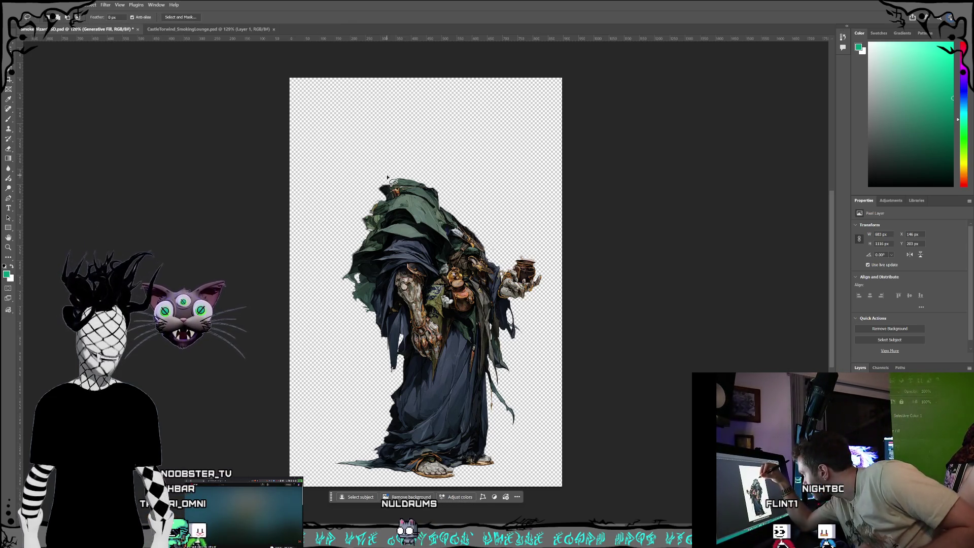
{"action": "mouse_move", "coordinate": [381, 184]}
{"action": "left_mouse_down"}
{"action": "mouse_move", "coordinate": [420, 189]}
{"action": "mouse_move", "coordinate": [482, 248]}
{"action": "mouse_move", "coordinate": [452, 188]}
{"action": "left_mouse_up"}
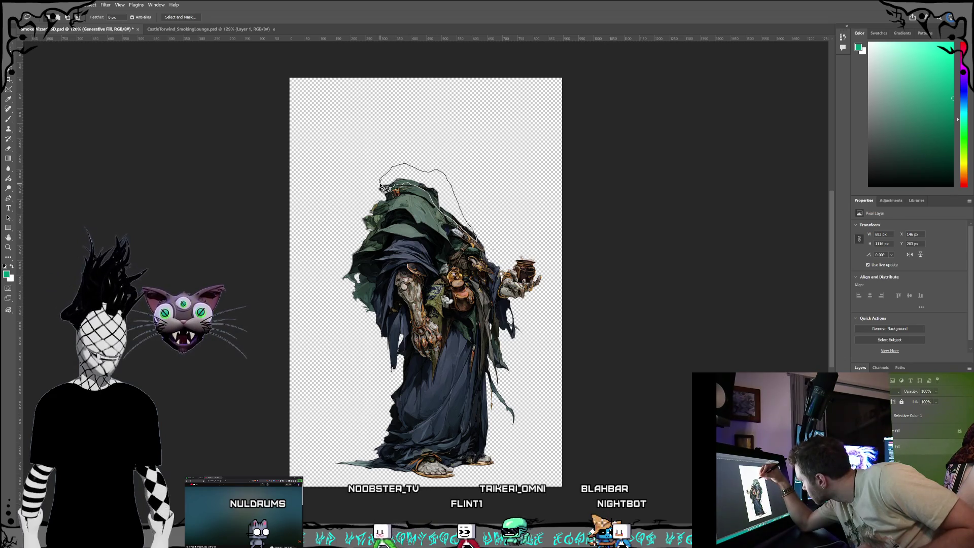
Generative-fill the hood selection, apply the green hat, beard and pipe variation, and tilt it.
{"action": "left_click_drag", "start_coordinate": [385, 189], "coordinate": [381, 186]}
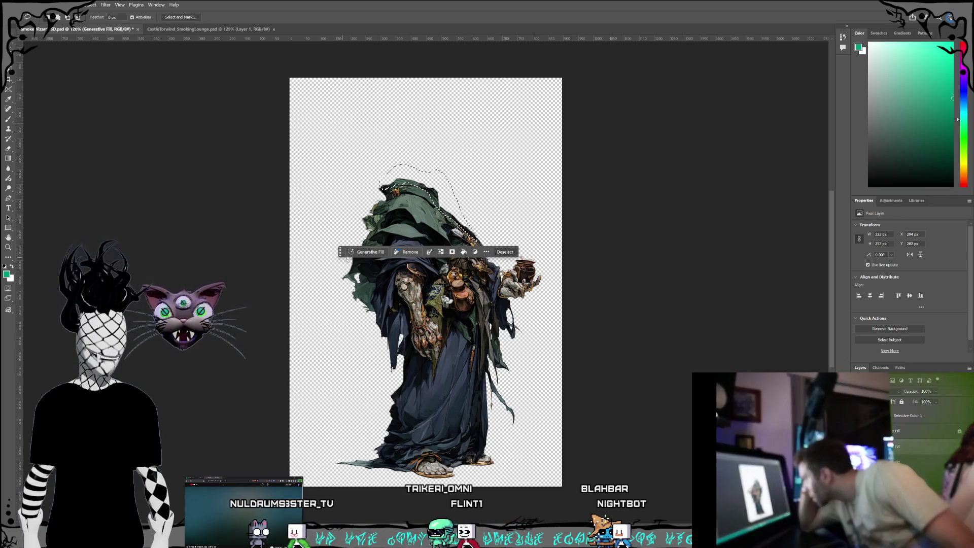
{"action": "left_click", "coordinate": [366, 252]}
{"action": "left_click", "coordinate": [517, 253]}
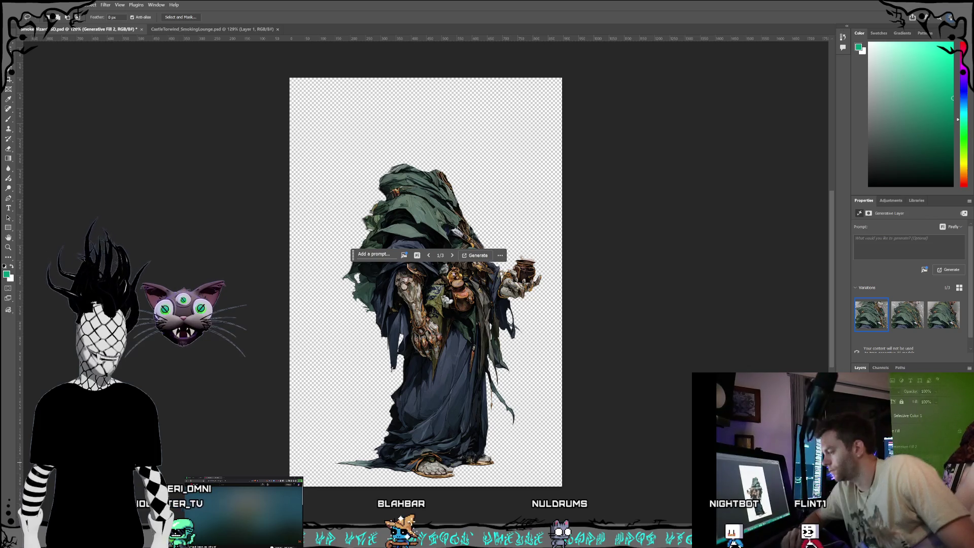
{"action": "left_click", "coordinate": [896, 430]}
{"action": "left_click", "coordinate": [896, 447]}
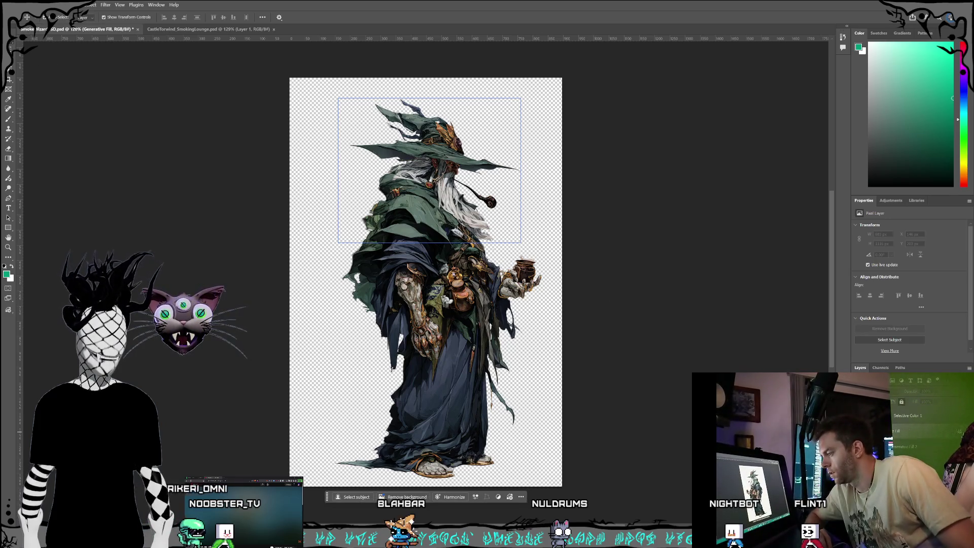
{"action": "left_click", "coordinate": [522, 88]}
{"action": "mouse_move", "coordinate": [522, 88]}
{"action": "left_mouse_down"}
{"action": "mouse_move", "coordinate": [507, 48]}
{"action": "mouse_move", "coordinate": [485, 40]}
{"action": "mouse_move", "coordinate": [460, 53]}
{"action": "left_mouse_up"}
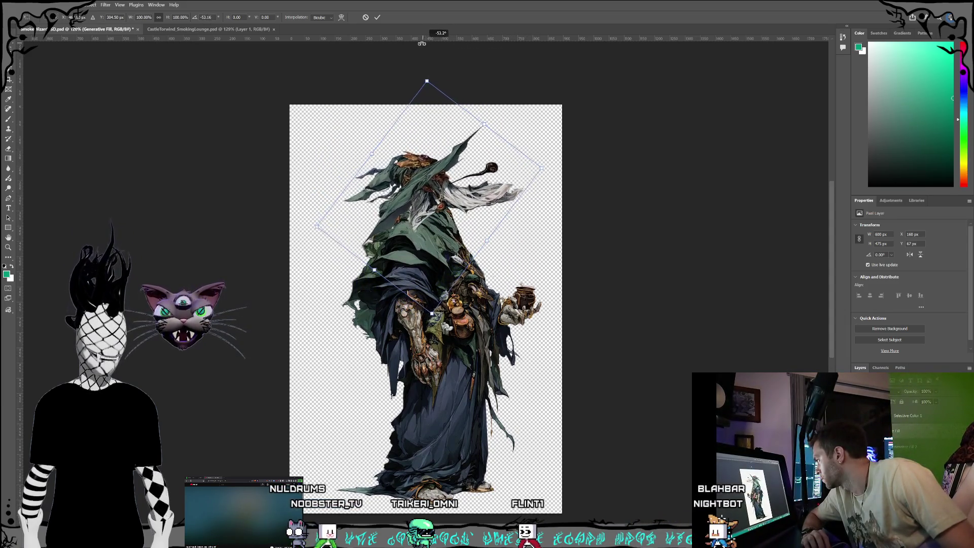
Test tilting the generated head, revert it upright, and hide its layer.
{"action": "mouse_move", "coordinate": [475, 92]}
{"action": "left_mouse_down"}
{"action": "mouse_move", "coordinate": [527, 176]}
{"action": "mouse_move", "coordinate": [509, 112]}
{"action": "mouse_move", "coordinate": [497, 179]}
{"action": "mouse_move", "coordinate": [489, 133]}
{"action": "mouse_move", "coordinate": [417, 86]}
{"action": "mouse_move", "coordinate": [502, 128]}
{"action": "mouse_move", "coordinate": [524, 161]}
{"action": "mouse_move", "coordinate": [516, 166]}
{"action": "mouse_move", "coordinate": [490, 98]}
{"action": "mouse_move", "coordinate": [442, 87]}
{"action": "mouse_move", "coordinate": [491, 161]}
{"action": "mouse_move", "coordinate": [477, 150]}
{"action": "left_mouse_up"}
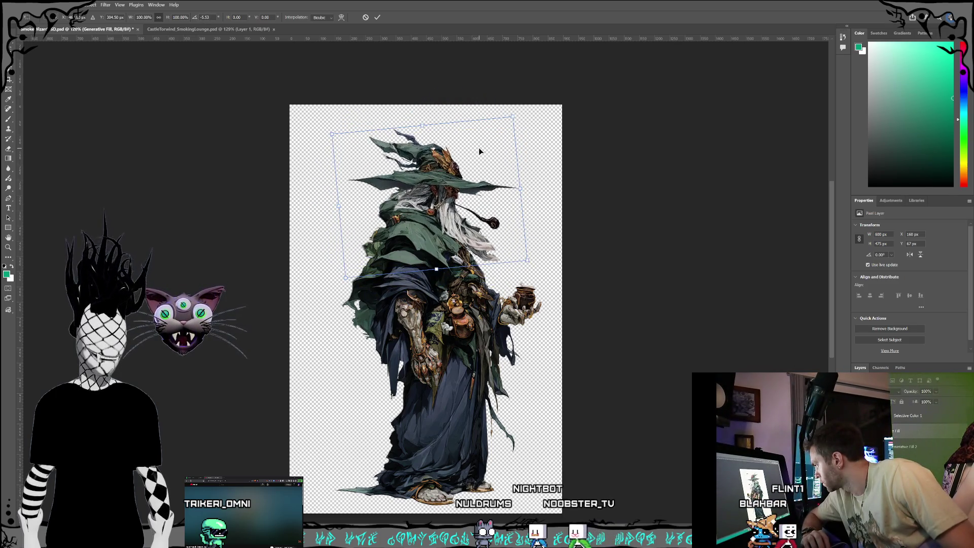
{"action": "key", "text": "ctrl+z"}
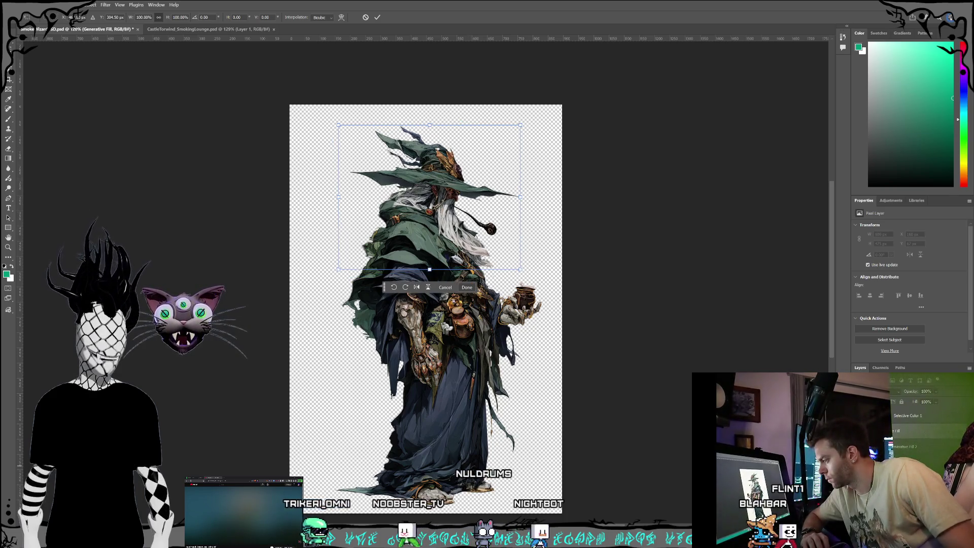
{"action": "key", "text": "Escape"}
{"action": "left_click", "coordinate": [892, 431]}
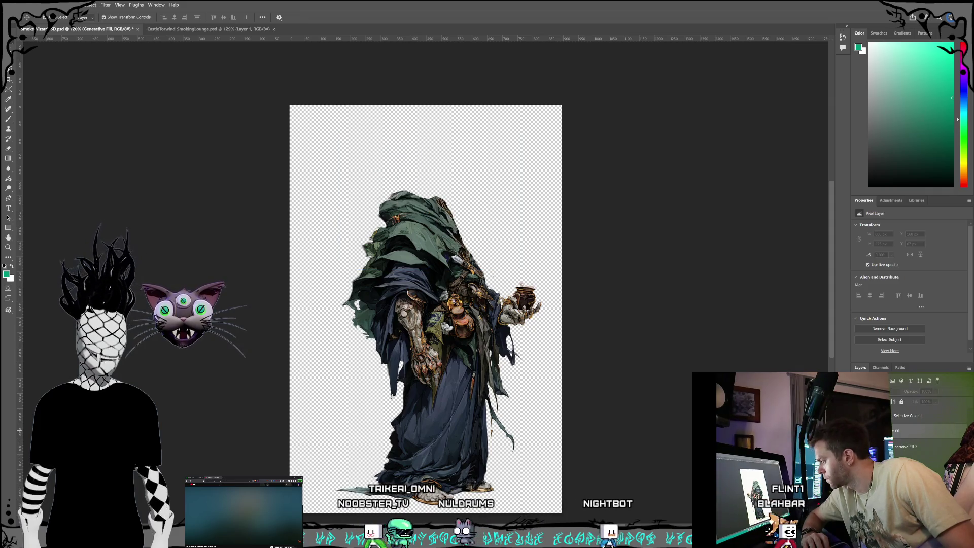
Make the generated hat-and-beard head visible again and reselect the Generative Fill layer.
{"action": "left_click", "coordinate": [892, 432]}
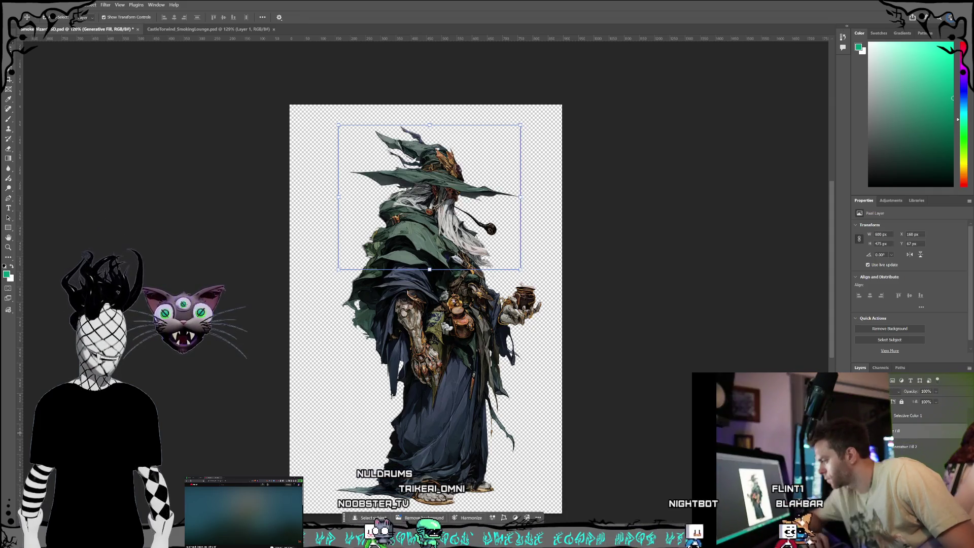
{"action": "left_click", "coordinate": [900, 451]}
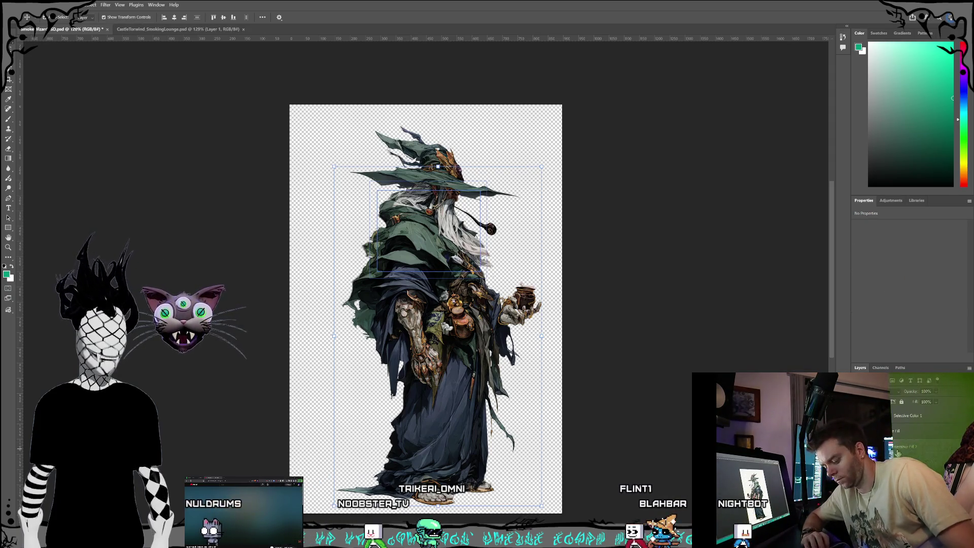
{"action": "left_click", "coordinate": [908, 432]}
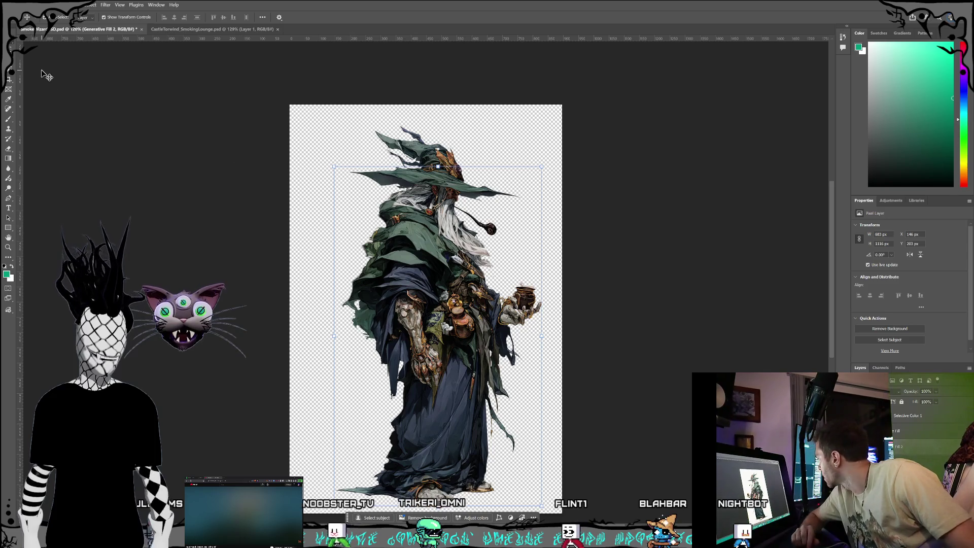
{"action": "left_click", "coordinate": [8, 149]}
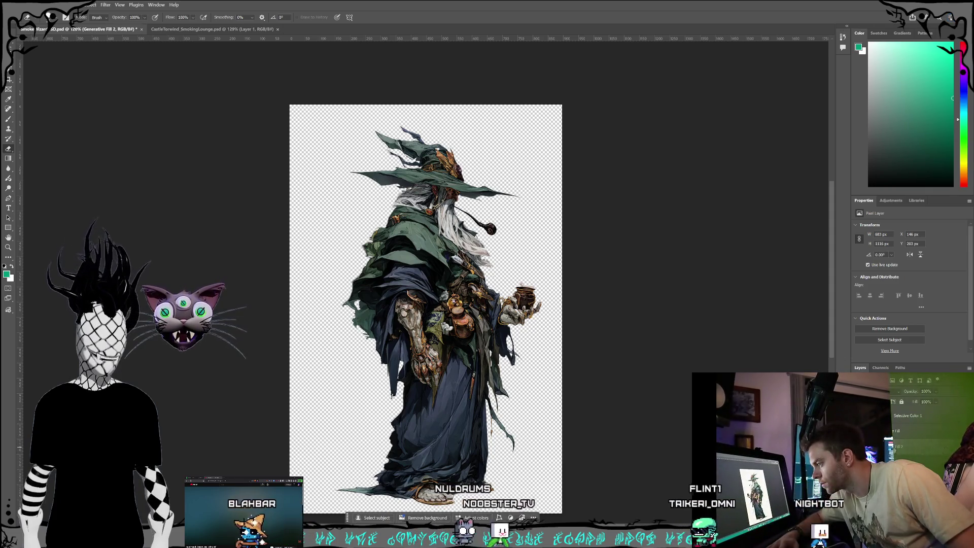
{"action": "left_click", "coordinate": [908, 431]}
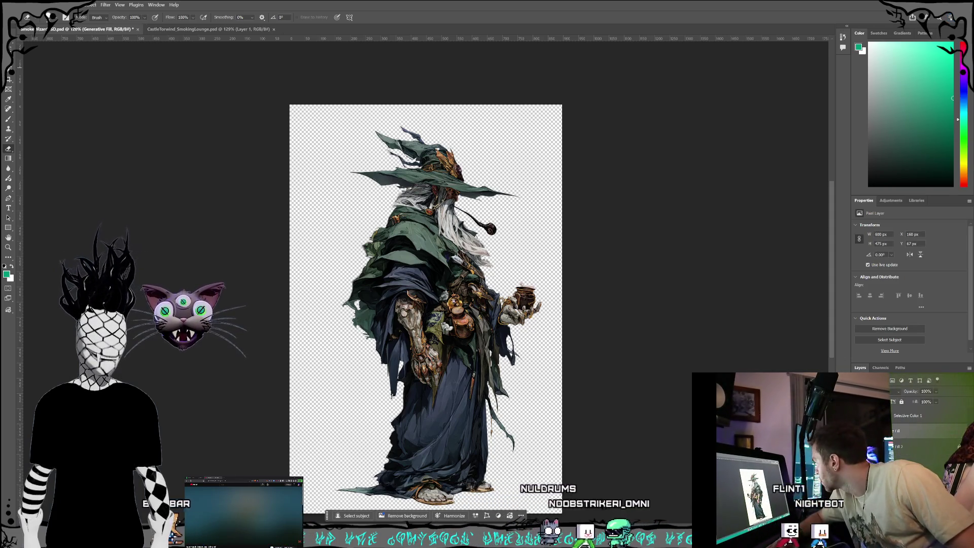
Lasso the hair and beard under the brim and generate a new fill, Generative Fill 3.
{"action": "key", "text": "l"}
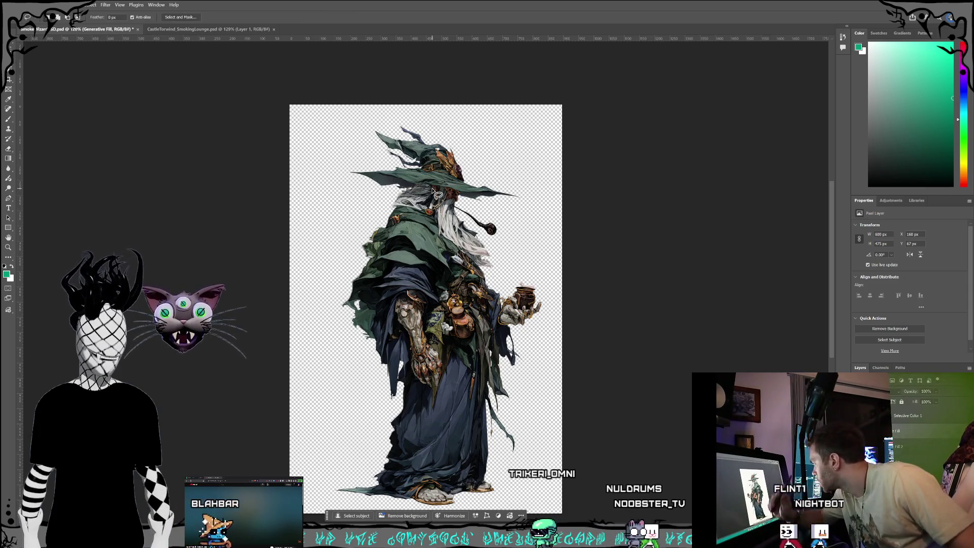
{"action": "left_click_drag", "start_coordinate": [432, 191], "coordinate": [405, 193]}
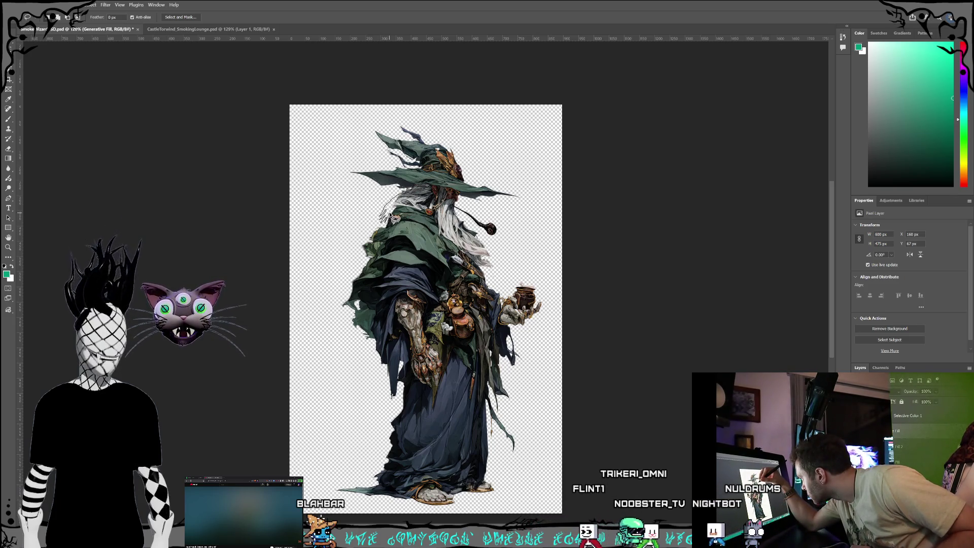
{"action": "left_click_drag", "start_coordinate": [405, 208], "coordinate": [392, 180]}
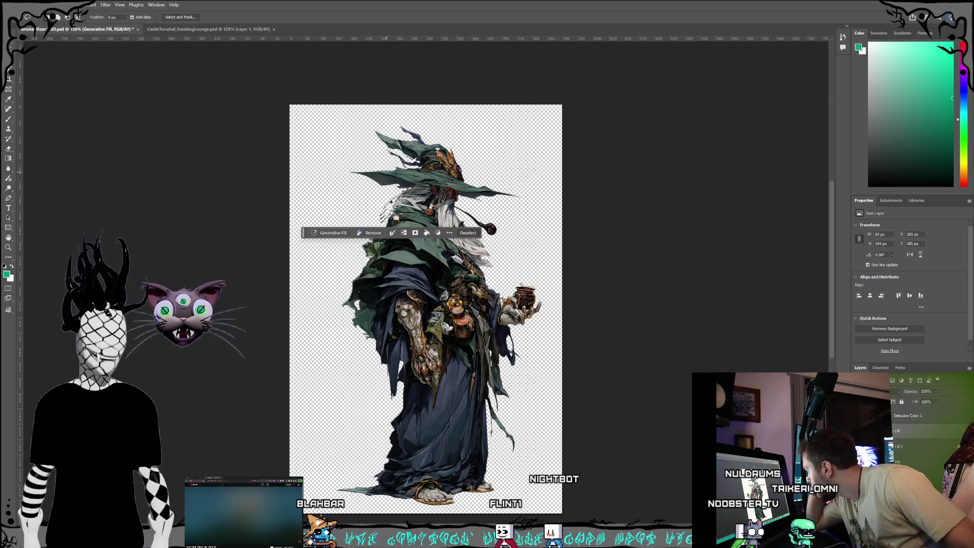
{"action": "left_click", "coordinate": [330, 233]}
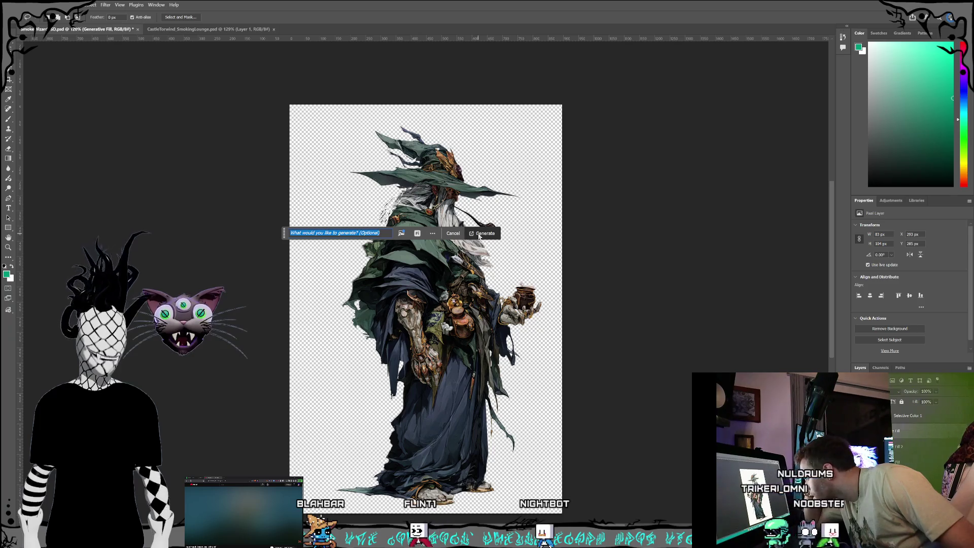
{"action": "left_click", "coordinate": [479, 235]}
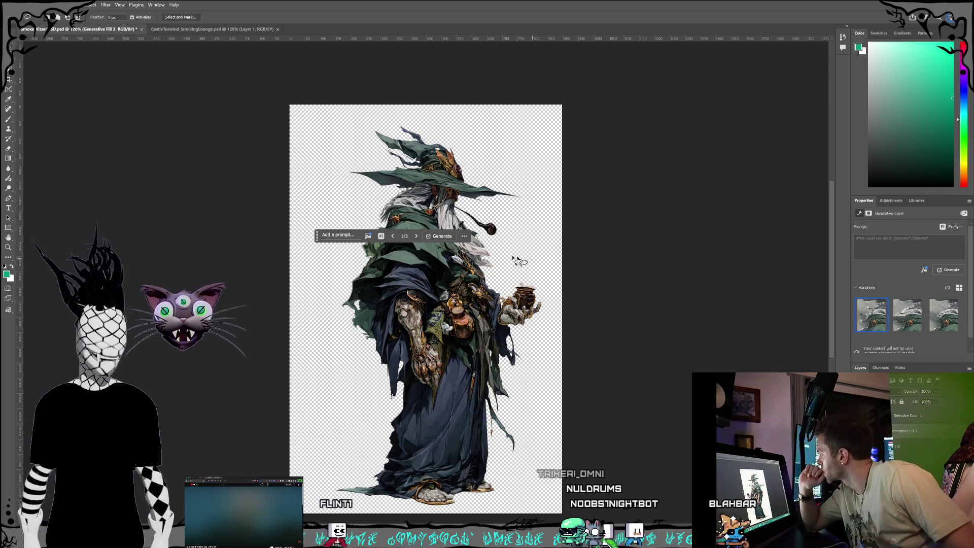
{"action": "key", "text": "e"}
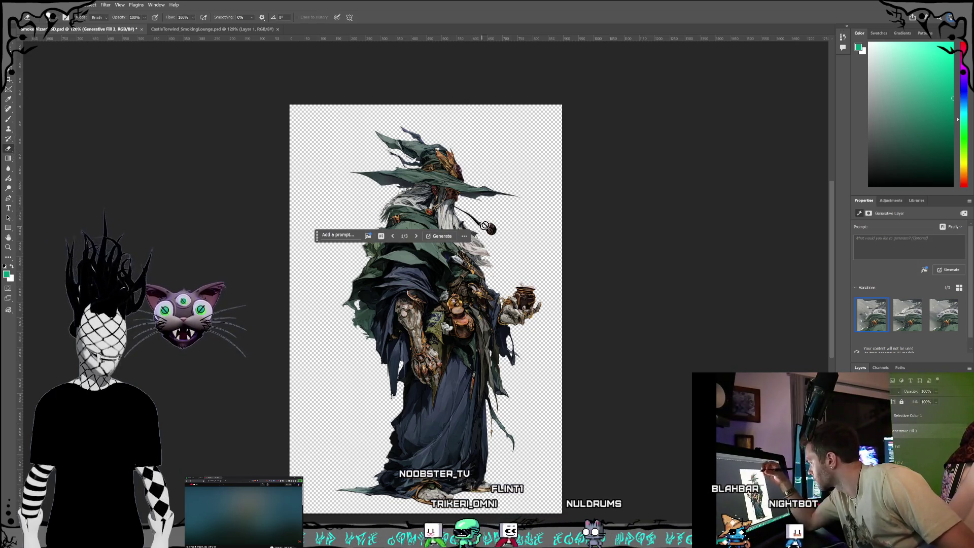
Undo the latest generated hair fill and its selection.
{"action": "key", "text": "v"}
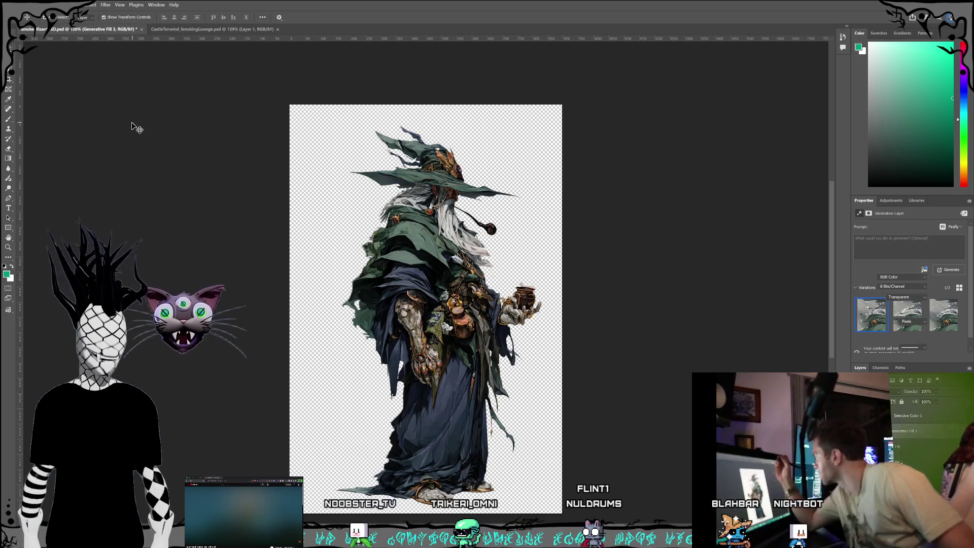
{"action": "left_click", "coordinate": [135, 126]}
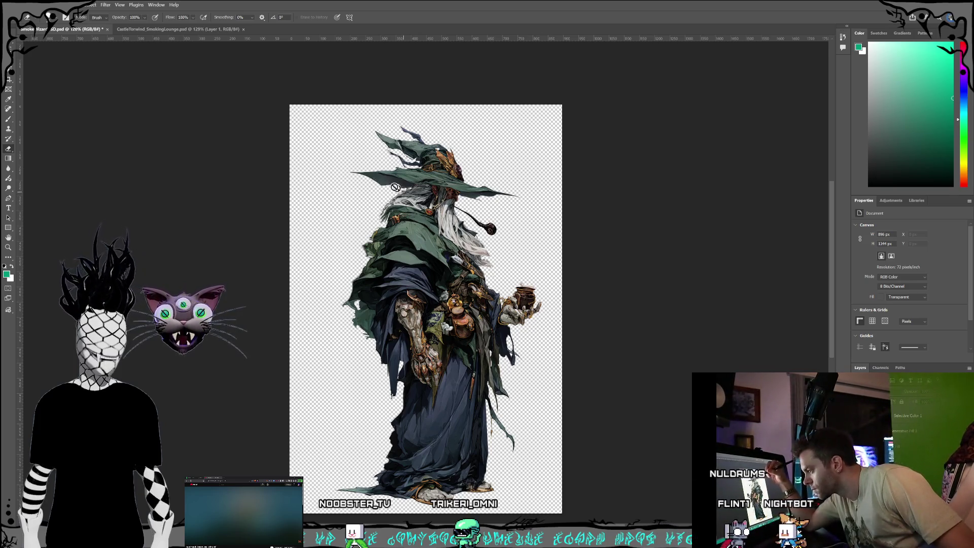
{"action": "left_click", "coordinate": [907, 448]}
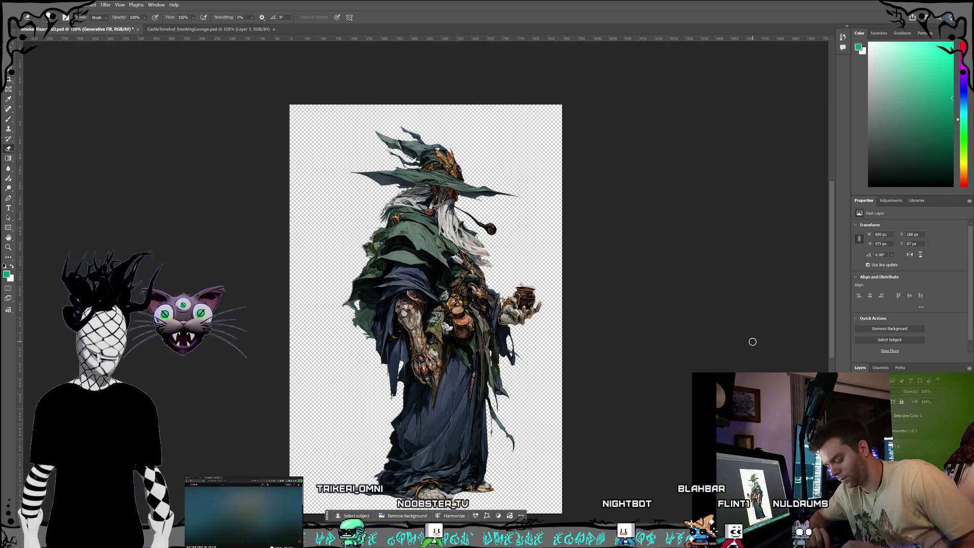
{"action": "key", "text": "ctrl+z"}
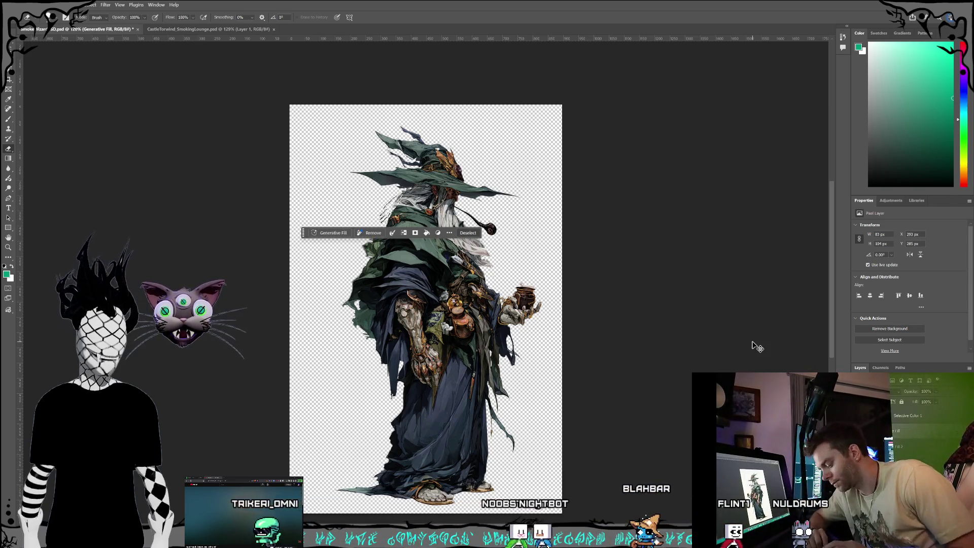
{"action": "key", "text": "ctrl+d"}
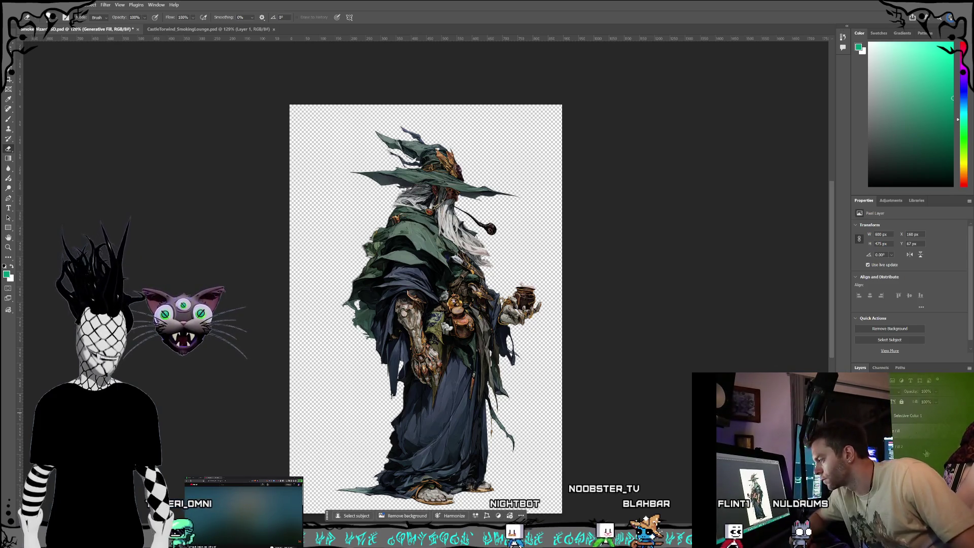
Rotate the generated hat-and-head piece, commit it, then delete it from the wizard.
{"action": "left_click", "coordinate": [913, 433]}
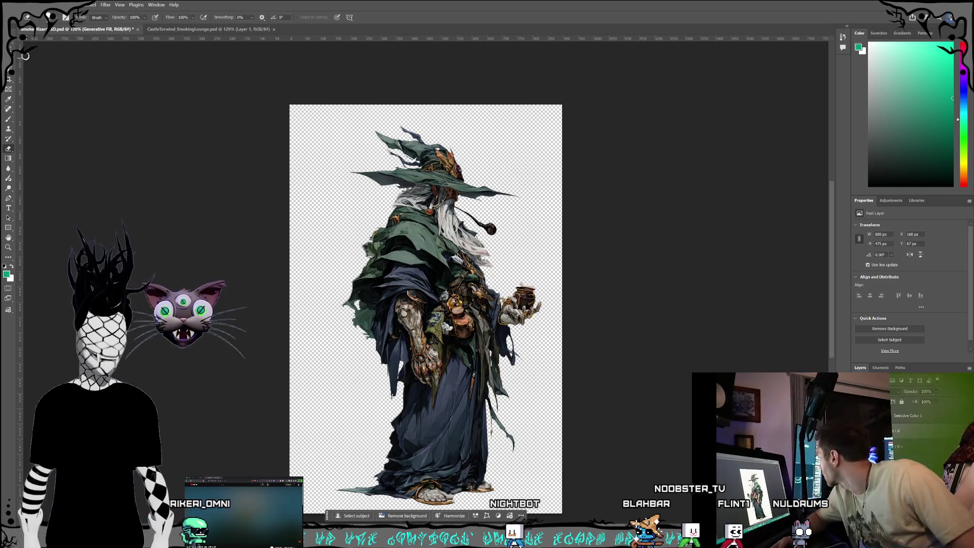
{"action": "key", "text": "v"}
{"action": "mouse_move", "coordinate": [520, 119]}
{"action": "left_mouse_down"}
{"action": "mouse_move", "coordinate": [515, 91]}
{"action": "mouse_move", "coordinate": [429, 69]}
{"action": "left_mouse_up"}
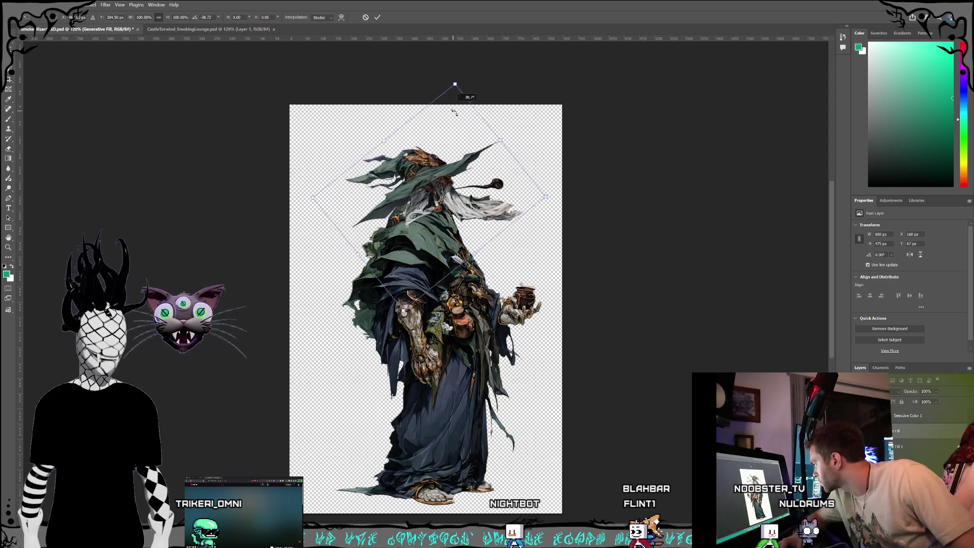
{"action": "mouse_move", "coordinate": [484, 150]}
{"action": "left_mouse_down"}
{"action": "mouse_move", "coordinate": [504, 192]}
{"action": "mouse_move", "coordinate": [484, 133]}
{"action": "mouse_move", "coordinate": [428, 78]}
{"action": "mouse_move", "coordinate": [500, 152]}
{"action": "mouse_move", "coordinate": [492, 100]}
{"action": "mouse_move", "coordinate": [440, 102]}
{"action": "mouse_move", "coordinate": [432, 113]}
{"action": "mouse_move", "coordinate": [425, 102]}
{"action": "mouse_move", "coordinate": [429, 92]}
{"action": "mouse_move", "coordinate": [452, 141]}
{"action": "mouse_move", "coordinate": [491, 181]}
{"action": "mouse_move", "coordinate": [459, 128]}
{"action": "mouse_move", "coordinate": [418, 102]}
{"action": "mouse_move", "coordinate": [520, 169]}
{"action": "mouse_move", "coordinate": [400, 89]}
{"action": "mouse_move", "coordinate": [482, 137]}
{"action": "mouse_move", "coordinate": [491, 153]}
{"action": "left_mouse_up"}
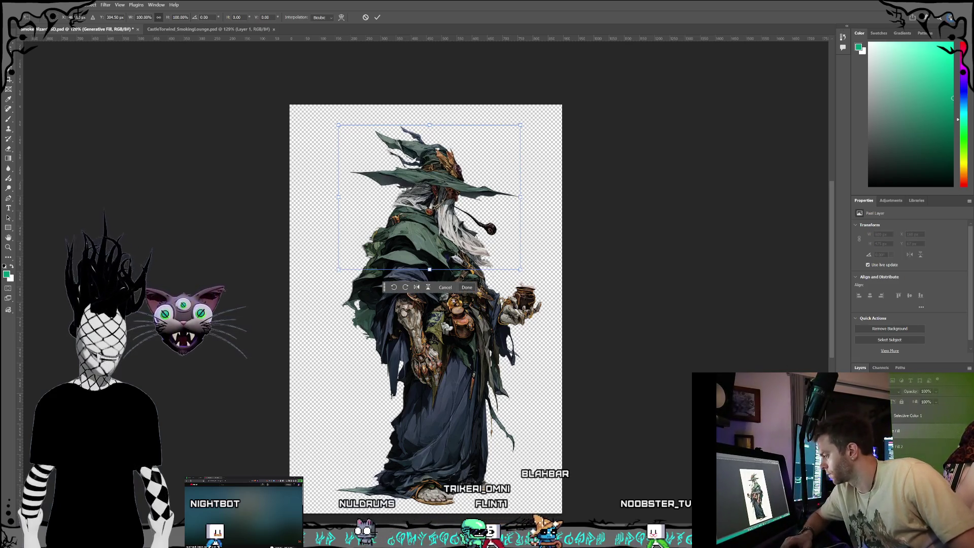
{"action": "key", "text": "Return"}
{"action": "key", "text": "Delete"}
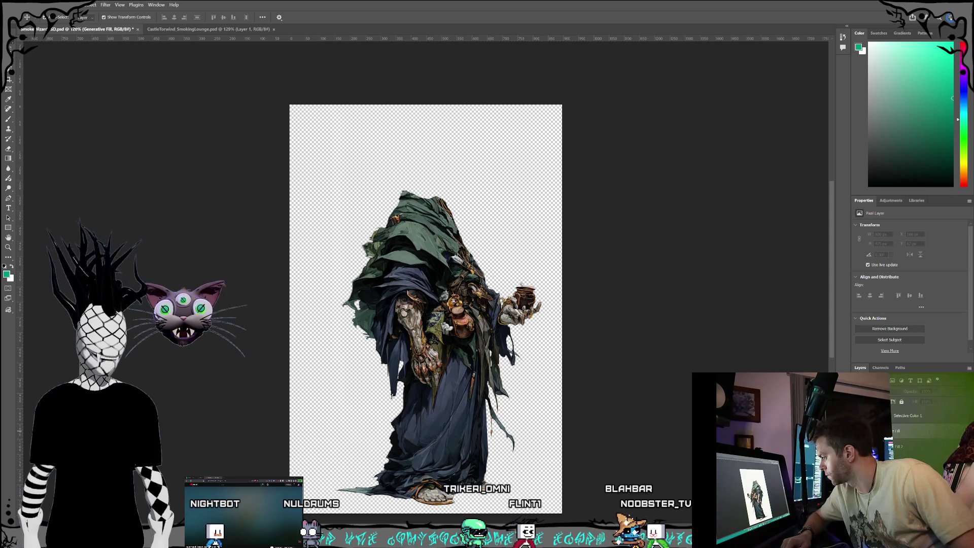
Compare the wizard with and without its head by stepping back and forth through undo and redo.
{"action": "key", "text": "ctrl+z"}
{"action": "key", "text": "ctrl+shift+z"}
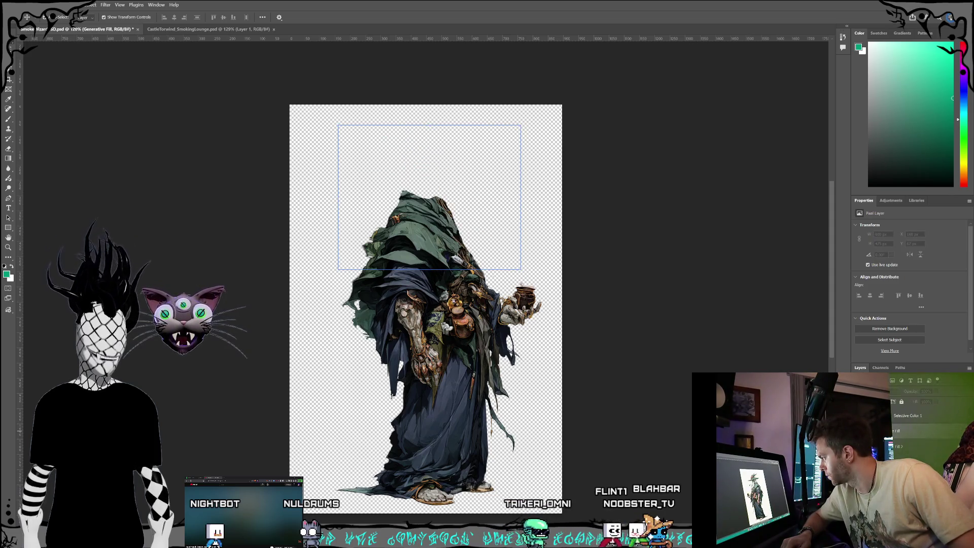
{"action": "key", "text": "ctrl+z"}
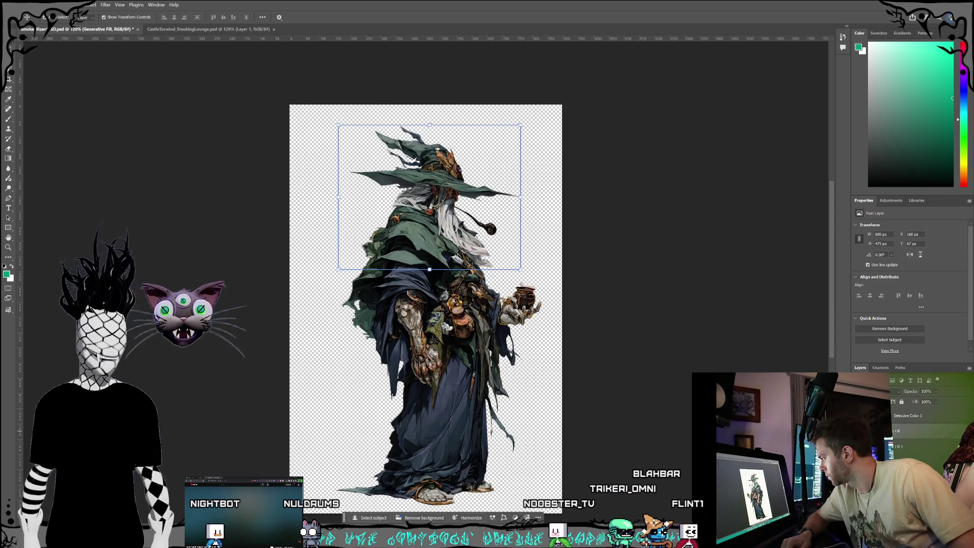
{"action": "key", "text": "ctrl+shift+z"}
{"action": "key", "text": "ctrl+z"}
{"action": "key", "text": "ctrl+shift+z"}
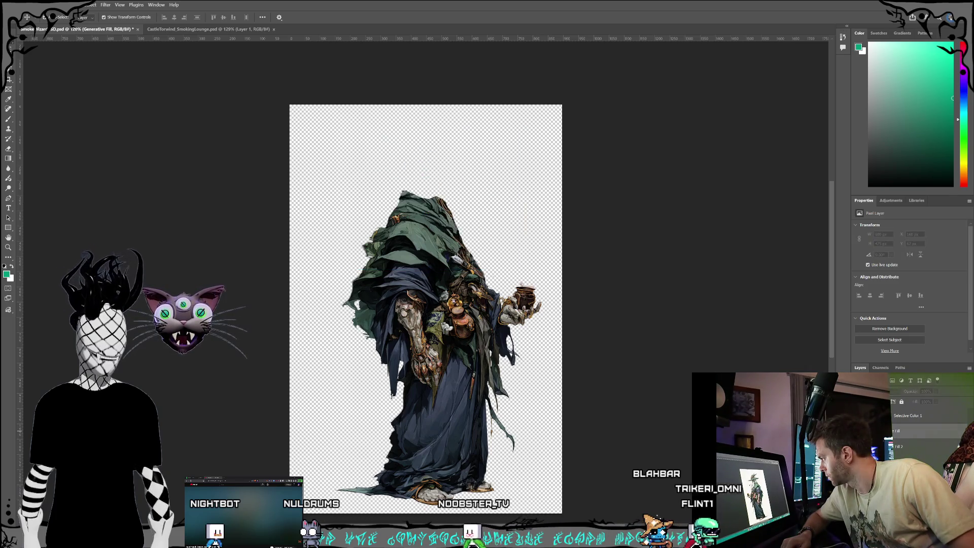
Select the headless body layer, try the eraser, then return to Move and show the hat-and-head layer.
{"action": "left_click", "coordinate": [954, 449]}
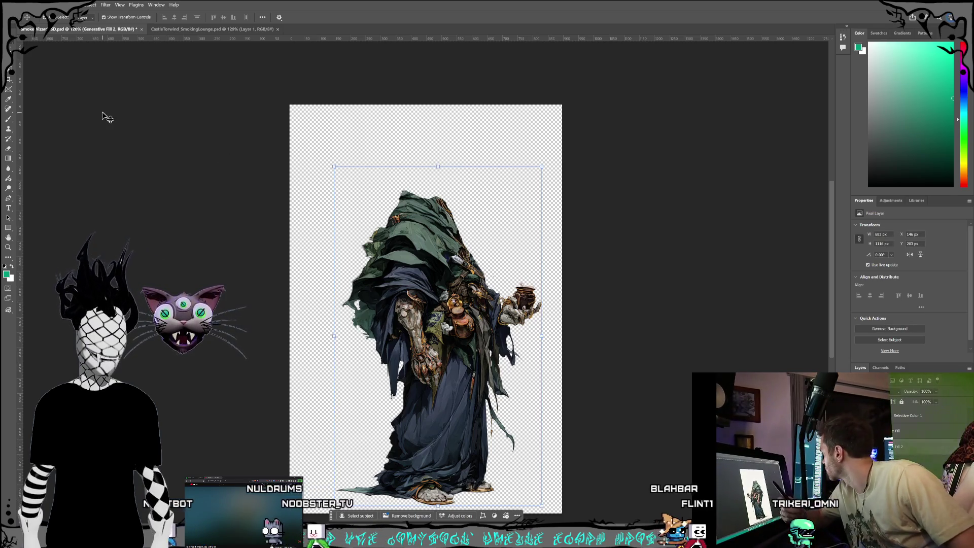
{"action": "left_click", "coordinate": [8, 148]}
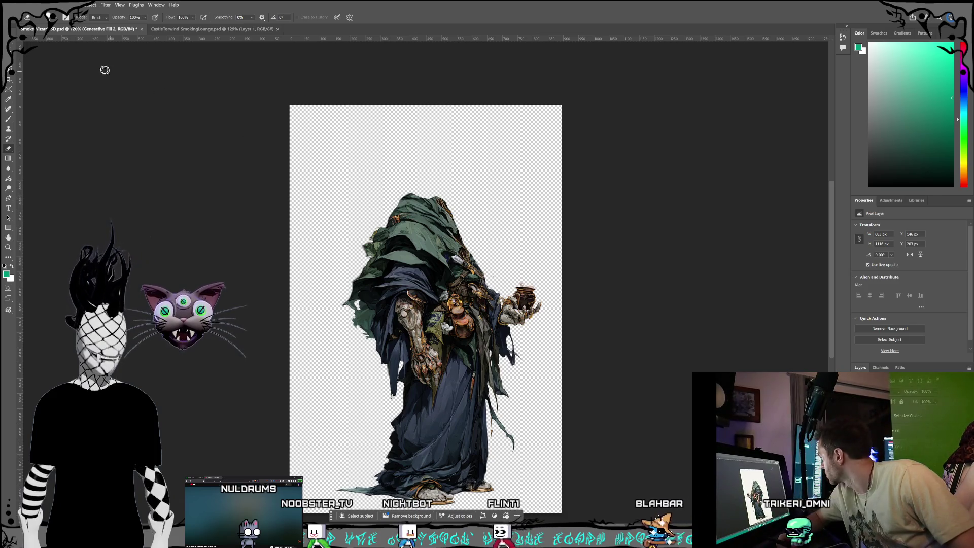
{"action": "key", "text": "v"}
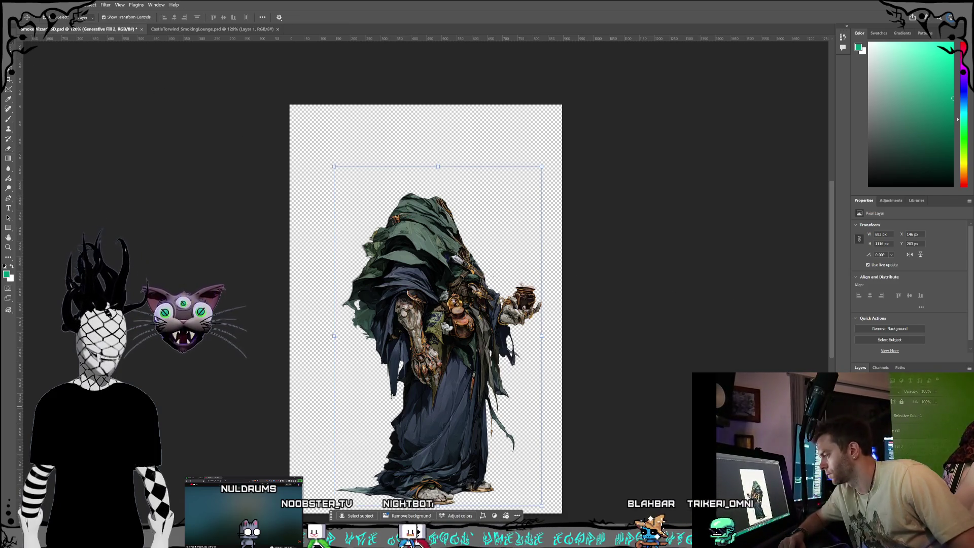
{"action": "key", "text": "Delete"}
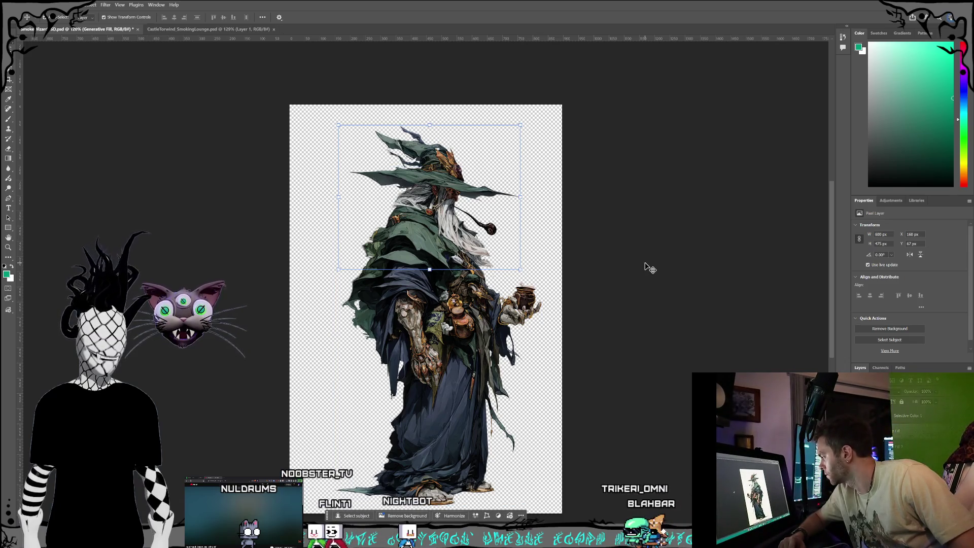
Save the wizard file and hide the body layer so only the hat-and-head shows.
{"action": "left_click", "coordinate": [16, 5]}
{"action": "left_click", "coordinate": [40, 84]}
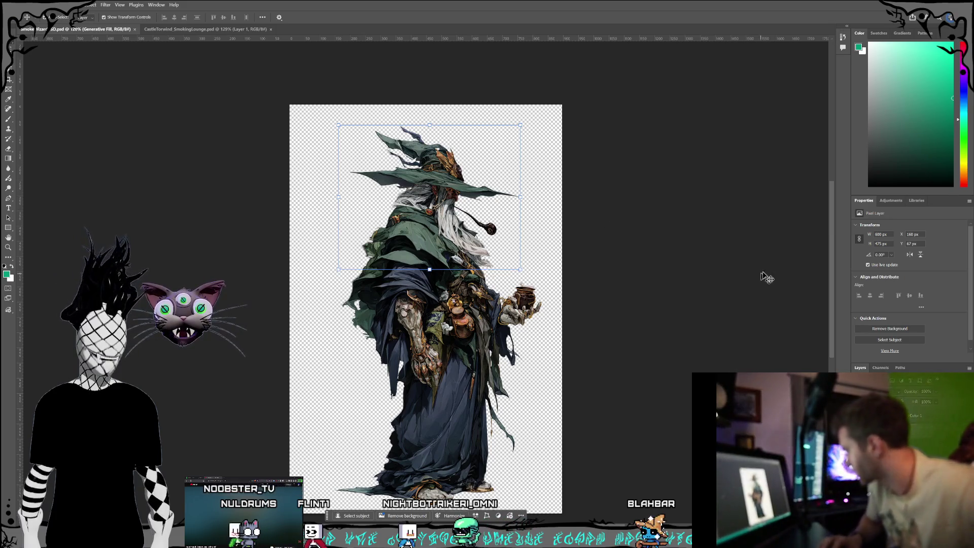
{"action": "left_click", "coordinate": [908, 446]}
{"action": "left_click", "coordinate": [909, 436]}
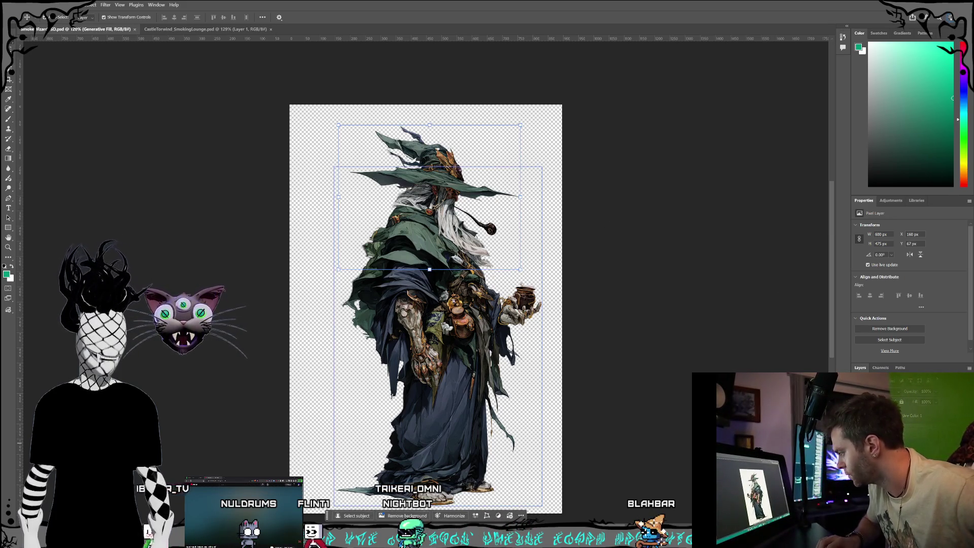
{"action": "left_click", "coordinate": [861, 447]}
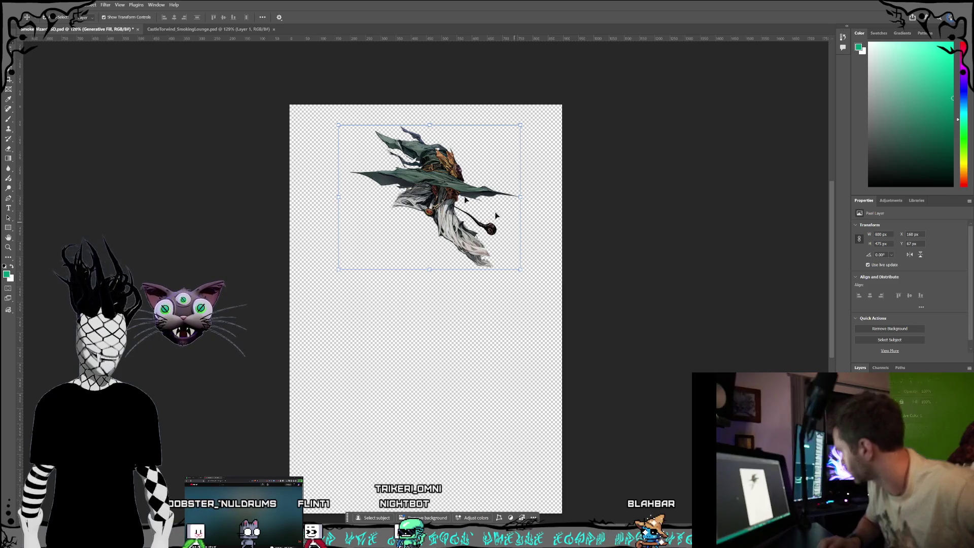
Create a new Untitled-1 document and paste the hat-and-head piece into it.
{"action": "left_click", "coordinate": [15, 4]}
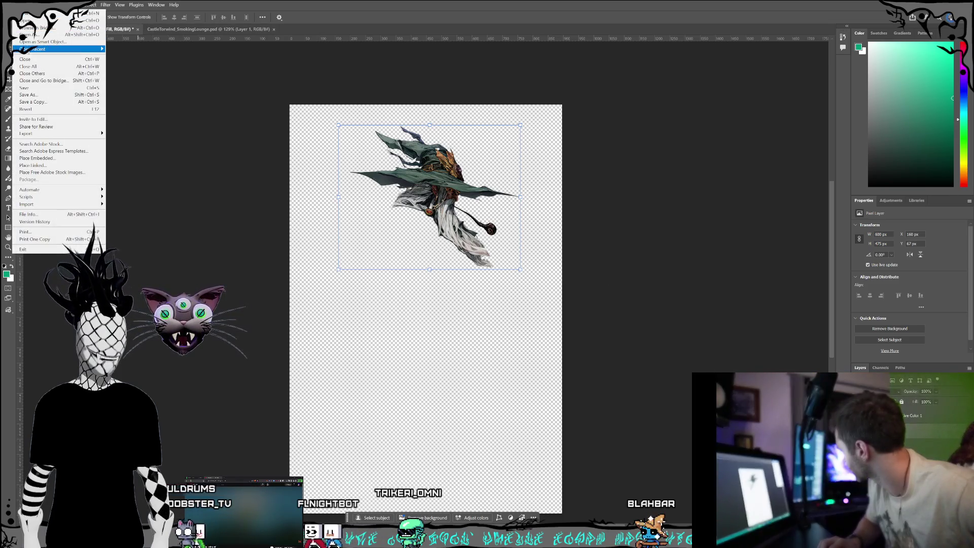
{"action": "mouse_move", "coordinate": [26, 49]}
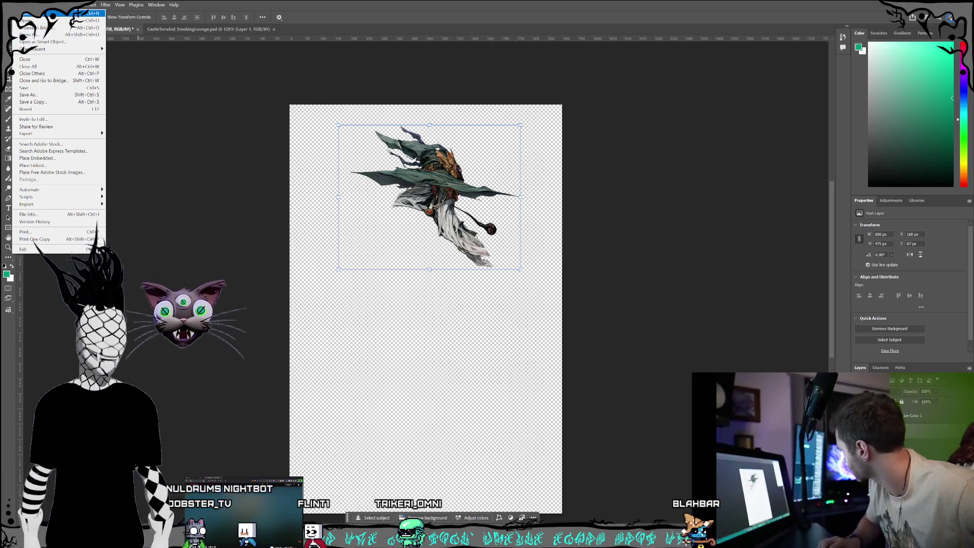
{"action": "left_click", "coordinate": [178, 76]}
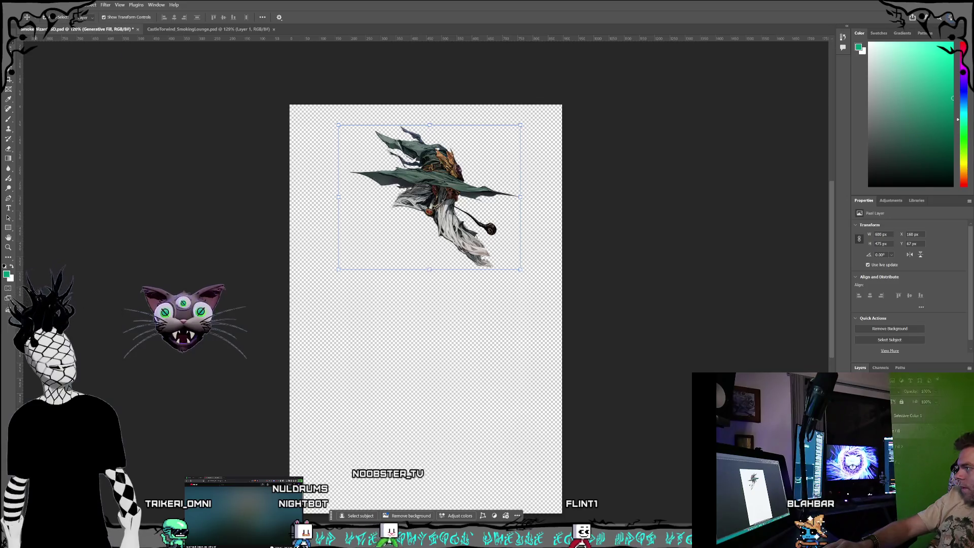
{"action": "key", "text": "alt+f"}
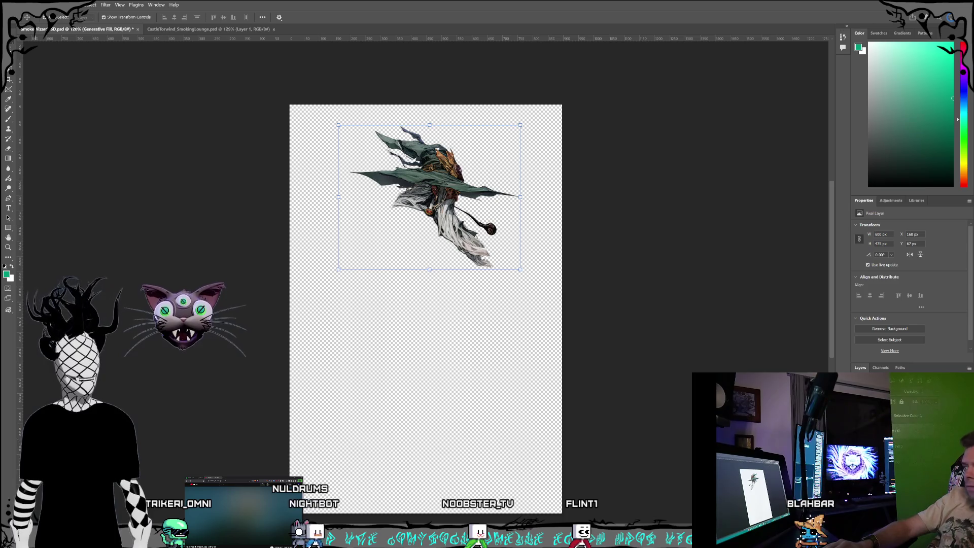
{"action": "key", "text": "ctrl+Tab"}
{"action": "key", "text": "ctrl+Tab"}
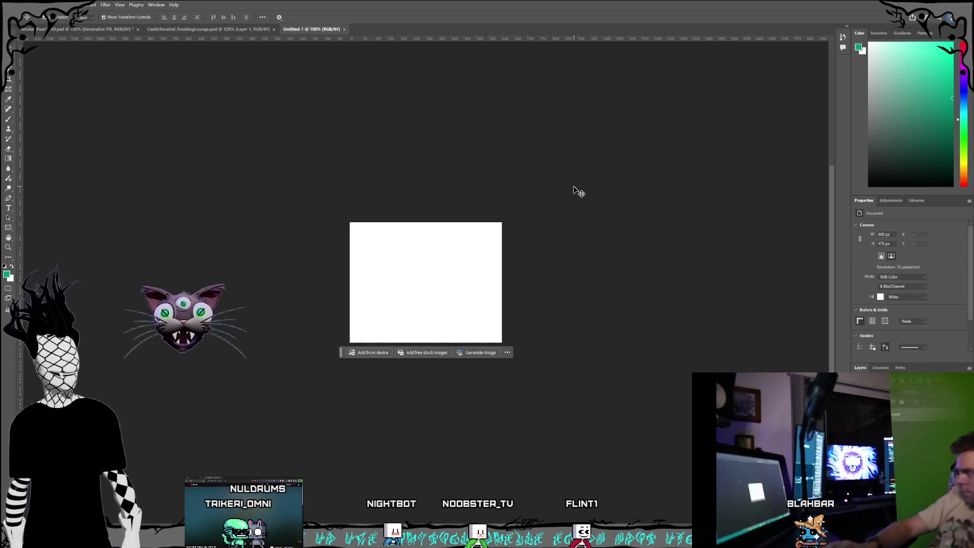
{"action": "key", "text": "ctrl+v"}
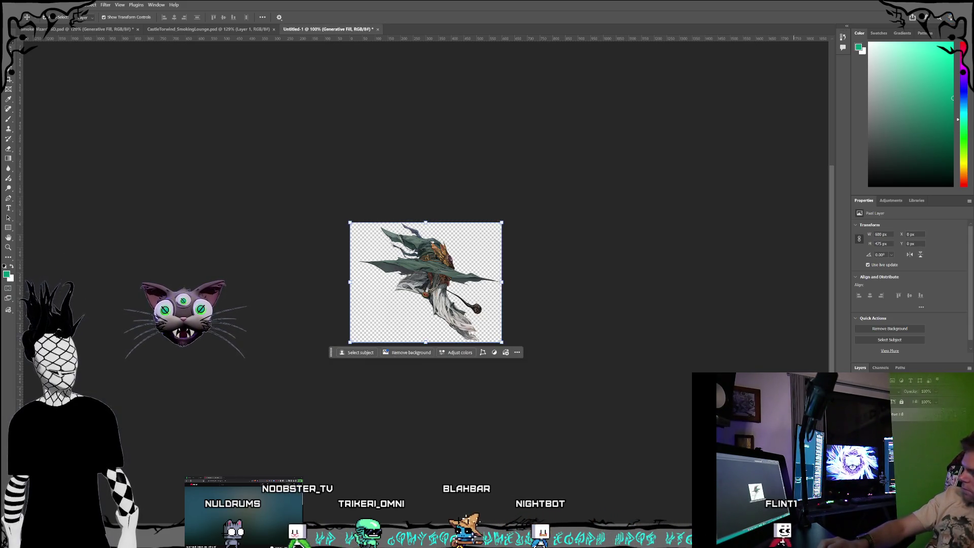
Return to the wizard document, make the headless body layer visible again and deselect all layers.
{"action": "left_click", "coordinate": [188, 32]}
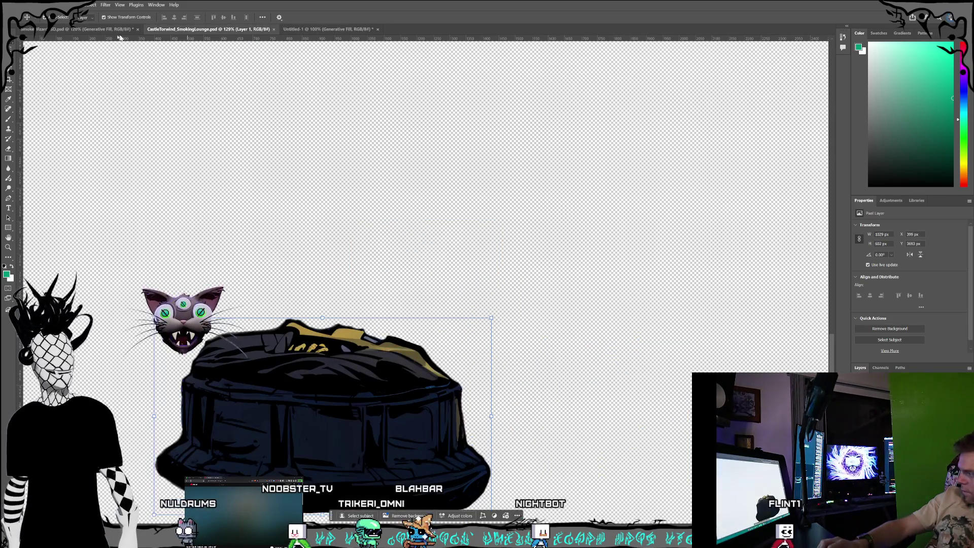
{"action": "left_click", "coordinate": [77, 30]}
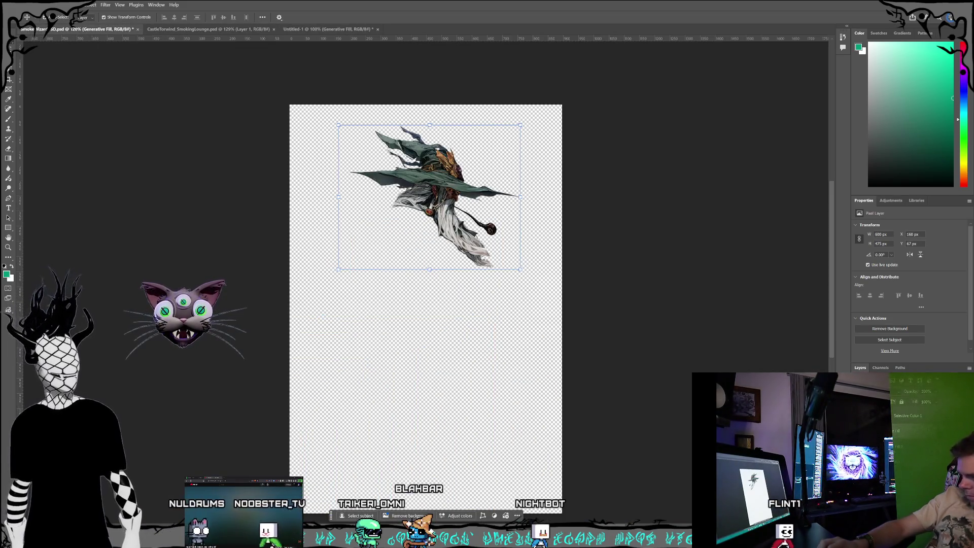
{"action": "left_click", "coordinate": [901, 446]}
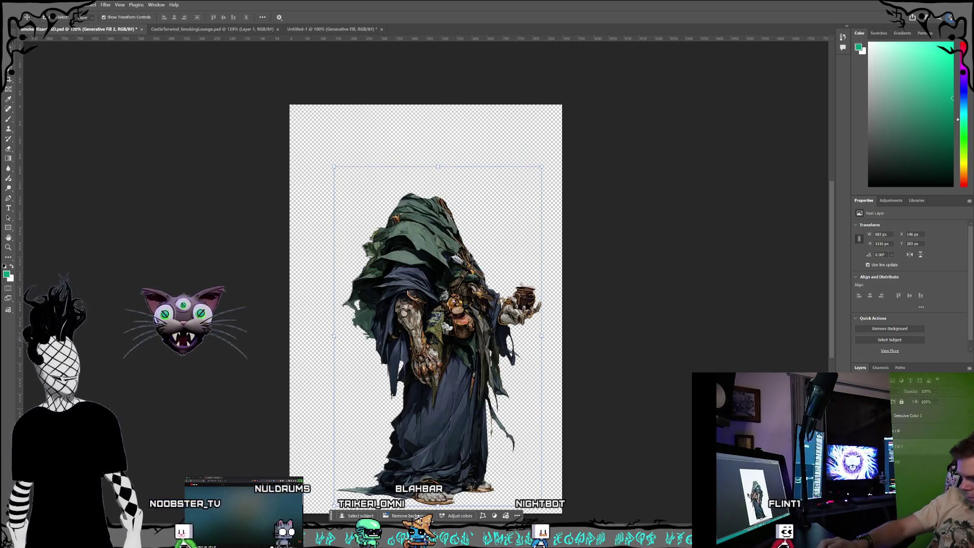
{"action": "left_click", "coordinate": [705, 362]}
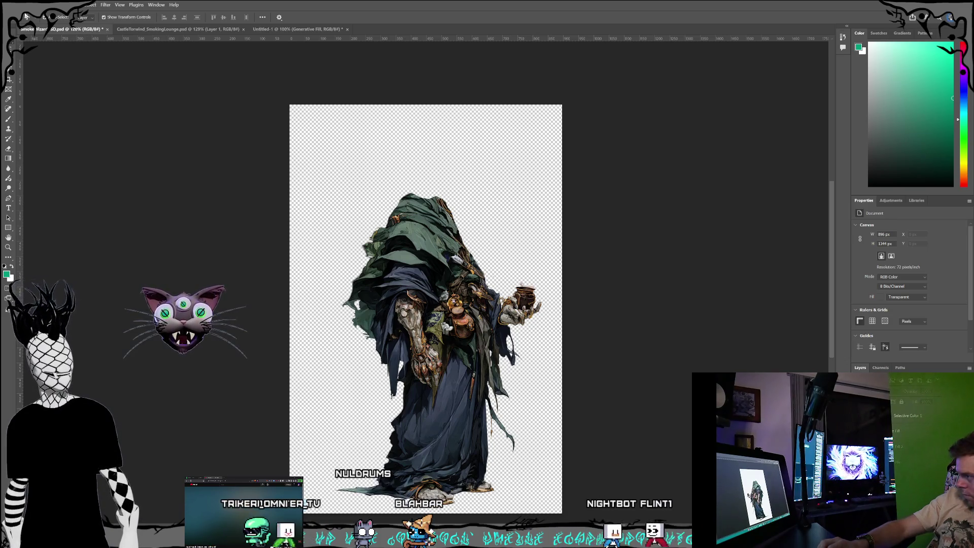
{"action": "left_click", "coordinate": [16, 5]}
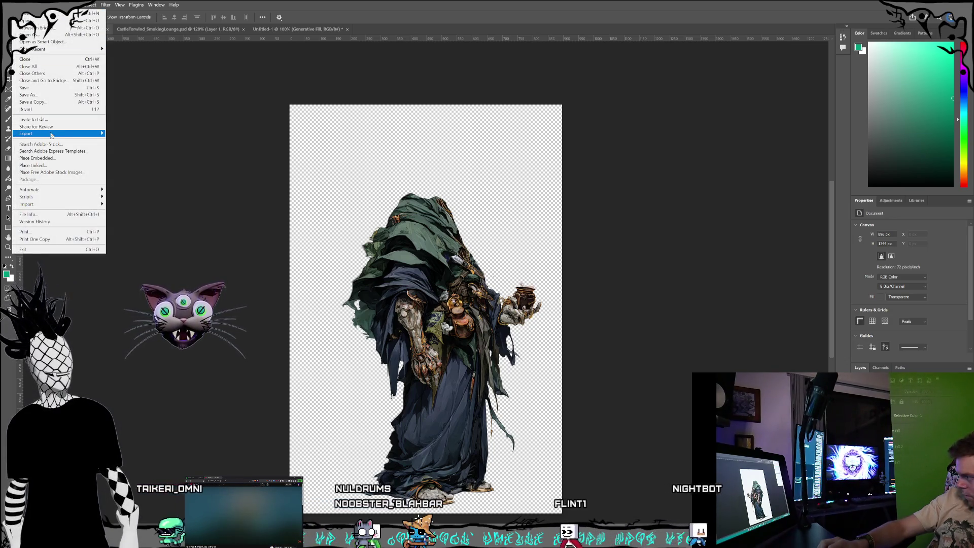
Start a PNG export of the wizard body and browse to Nuldrums_Website_Svelte > static > tools.
{"action": "mouse_move", "coordinate": [76, 134]}
{"action": "left_click", "coordinate": [138, 139]}
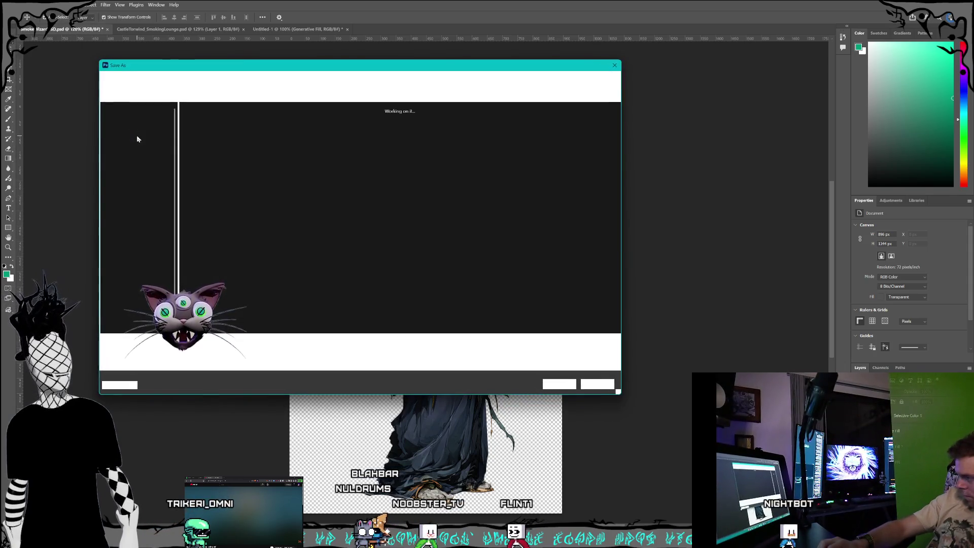
{"action": "mouse_move", "coordinate": [178, 69]}
{"action": "left_mouse_down"}
{"action": "mouse_move", "coordinate": [294, 86]}
{"action": "mouse_move", "coordinate": [202, 83]}
{"action": "left_mouse_up"}
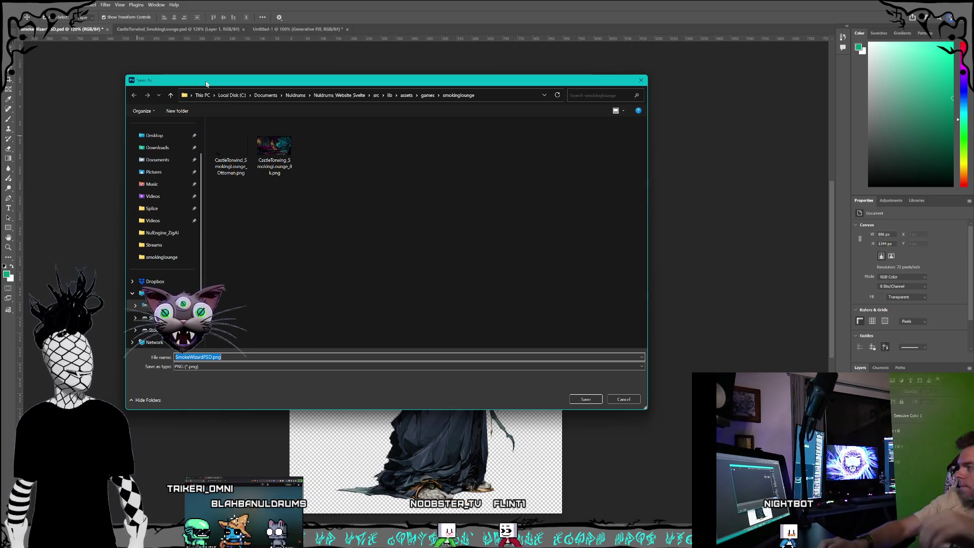
{"action": "mouse_move", "coordinate": [184, 82]}
{"action": "left_mouse_down"}
{"action": "mouse_move", "coordinate": [606, 131]}
{"action": "mouse_move", "coordinate": [1, 44]}
{"action": "mouse_move", "coordinate": [298, 288]}
{"action": "mouse_move", "coordinate": [228, 70]}
{"action": "mouse_move", "coordinate": [240, 68]}
{"action": "left_mouse_up"}
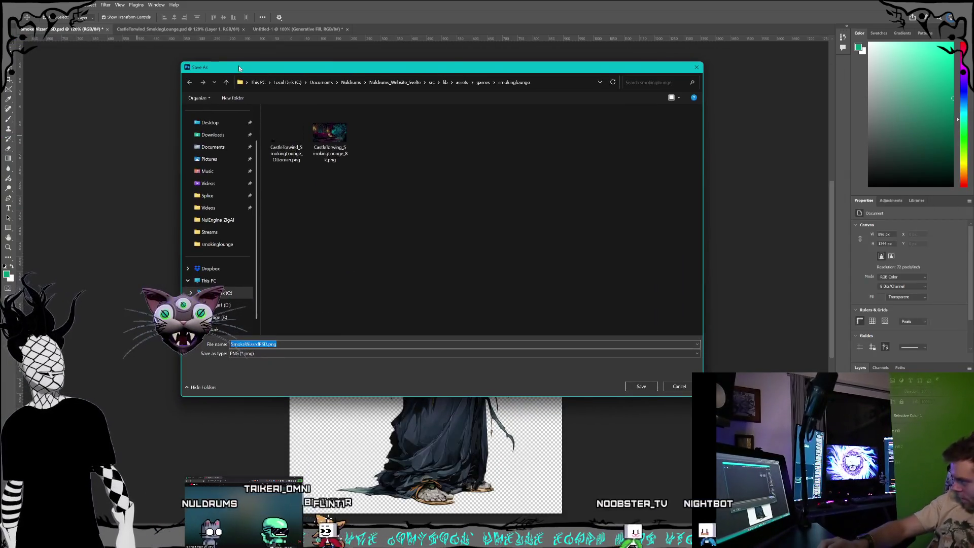
{"action": "left_click", "coordinate": [482, 82]}
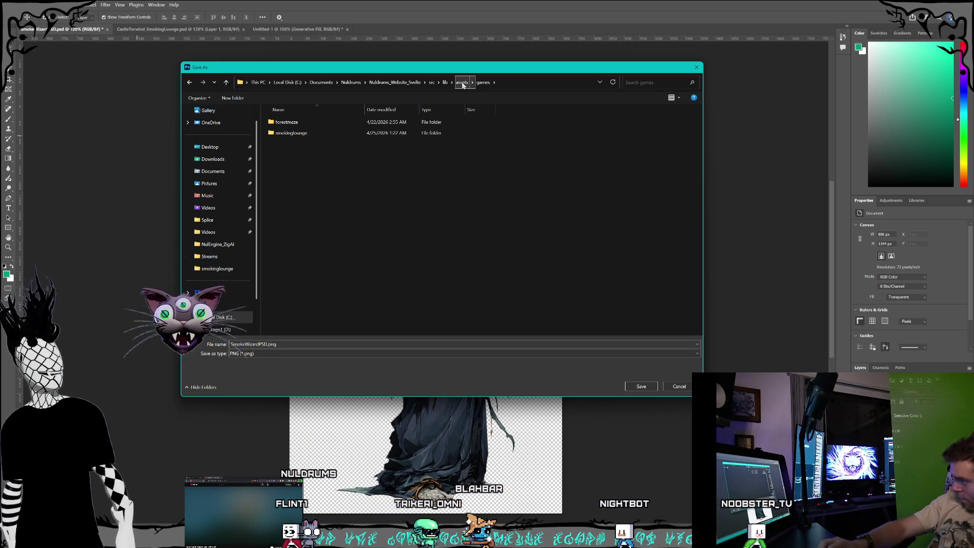
{"action": "left_click", "coordinate": [463, 82]}
{"action": "left_click", "coordinate": [446, 82]}
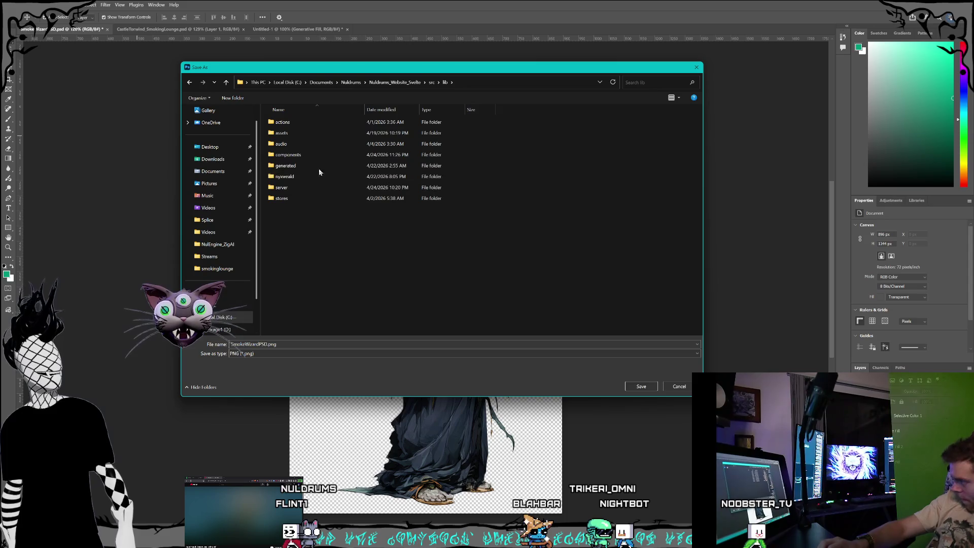
{"action": "left_click", "coordinate": [427, 82]}
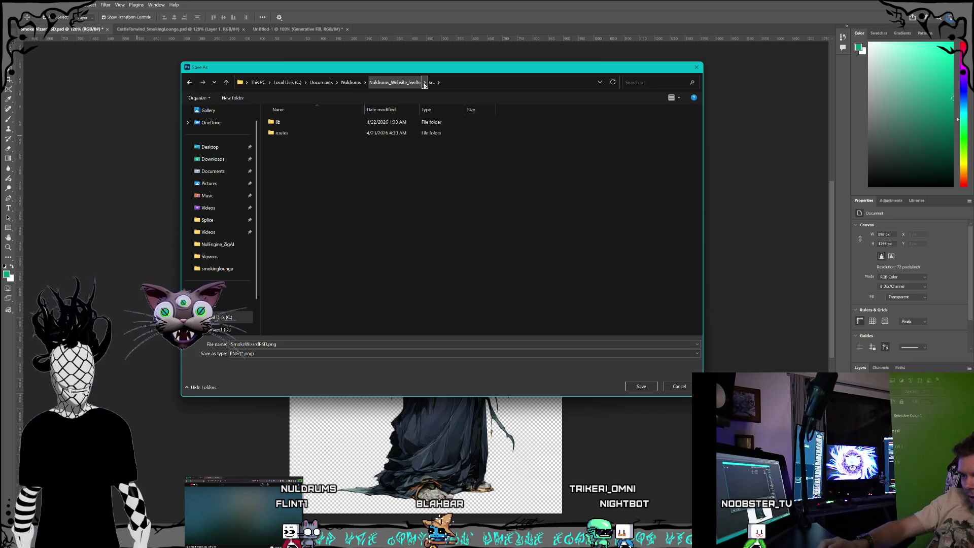
{"action": "left_click", "coordinate": [401, 82]}
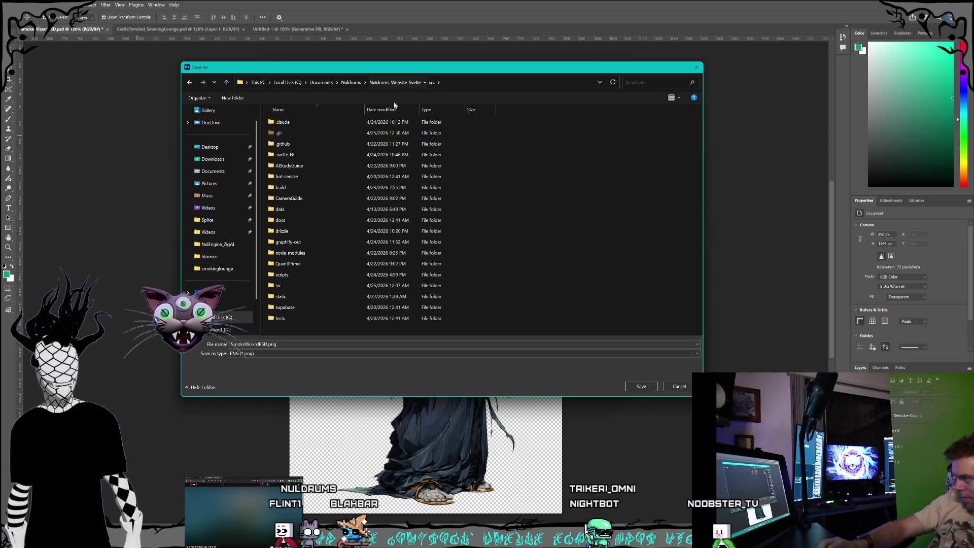
{"action": "double_click", "coordinate": [304, 296]}
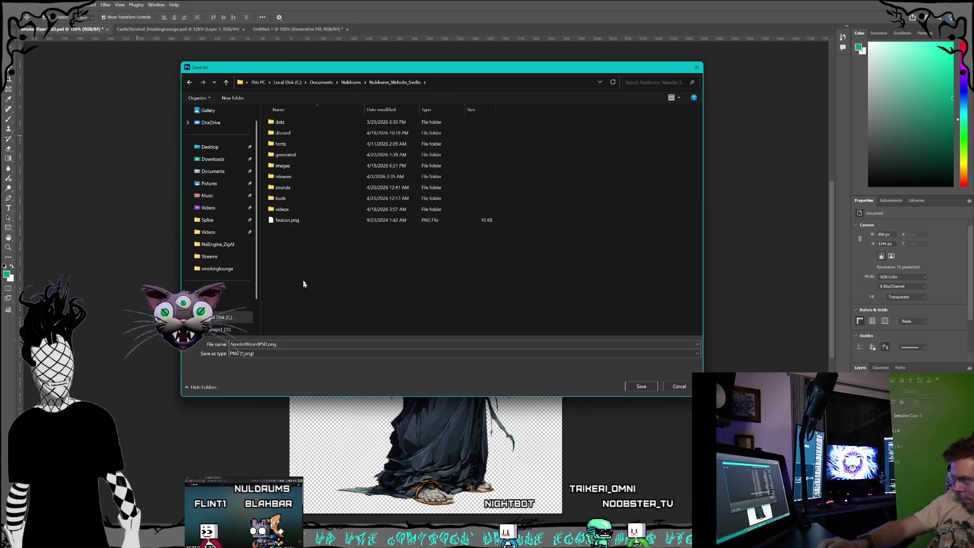
{"action": "double_click", "coordinate": [298, 198]}
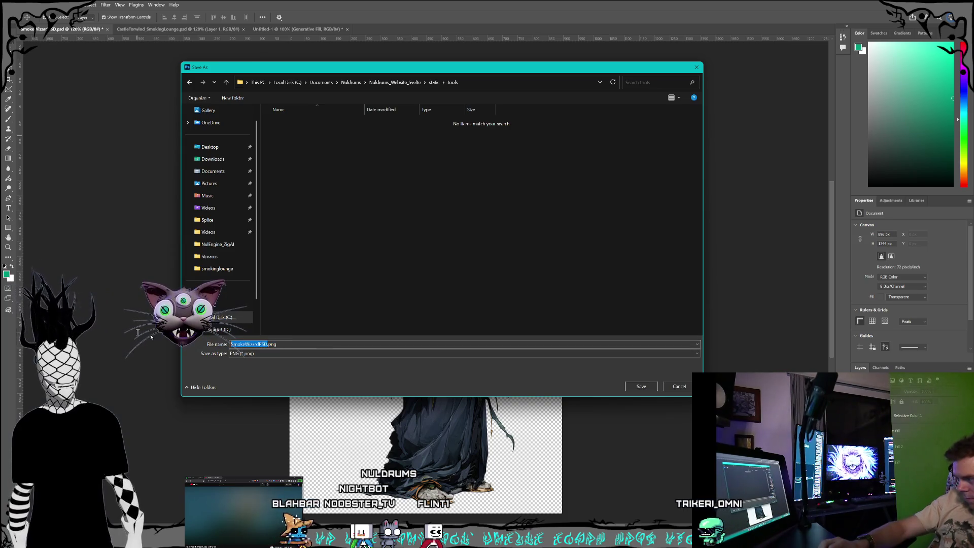
Save it as smoke-wizard-body.png, then bring up the Untitled-1 head document.
{"action": "type", "text": "smoke-wizard-body"}
{"action": "key", "text": "Return"}
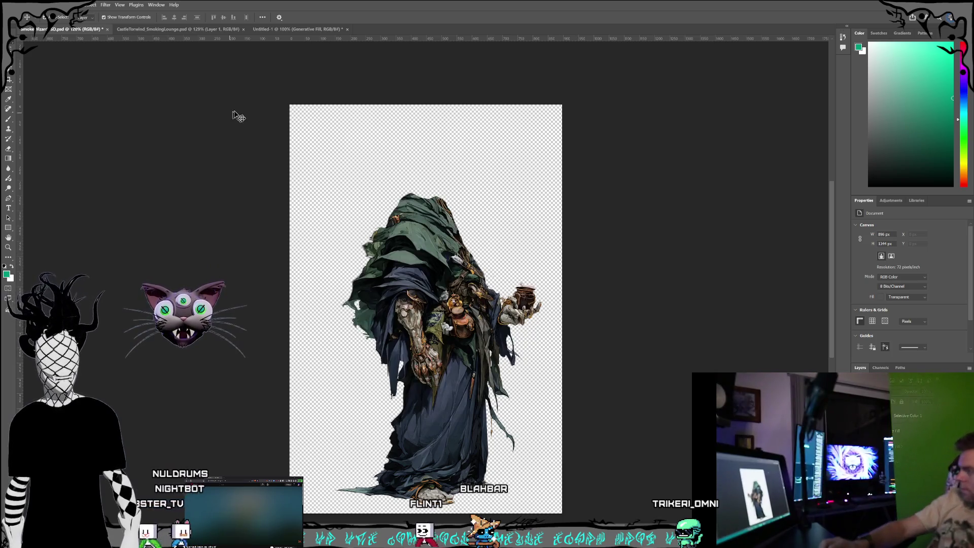
{"action": "left_click", "coordinate": [269, 30]}
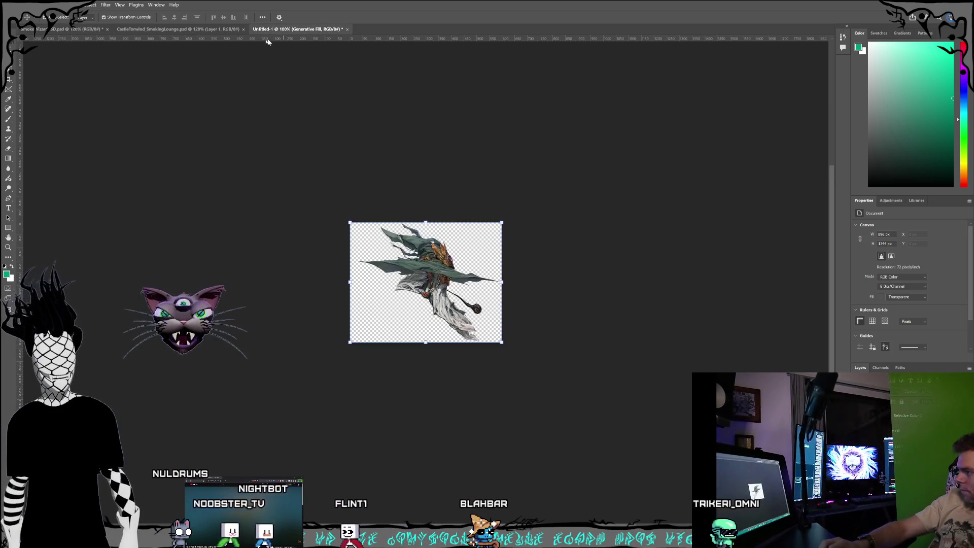
Export the head piece as smoke-wizard-head.png in static/tools, adapting the body file's name.
{"action": "left_click", "coordinate": [11, 4]}
{"action": "mouse_move", "coordinate": [80, 135]}
{"action": "left_click", "coordinate": [341, 237]}
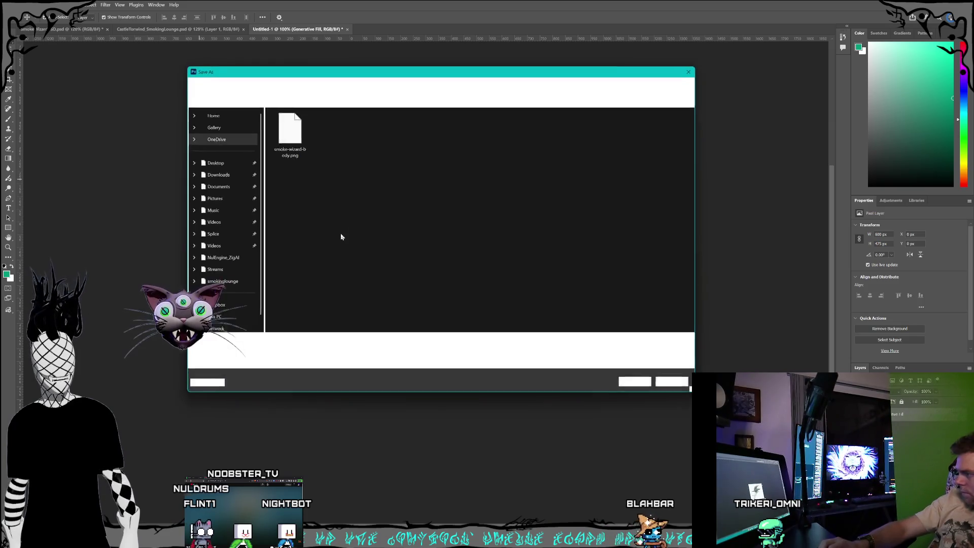
{"action": "left_click", "coordinate": [286, 131]}
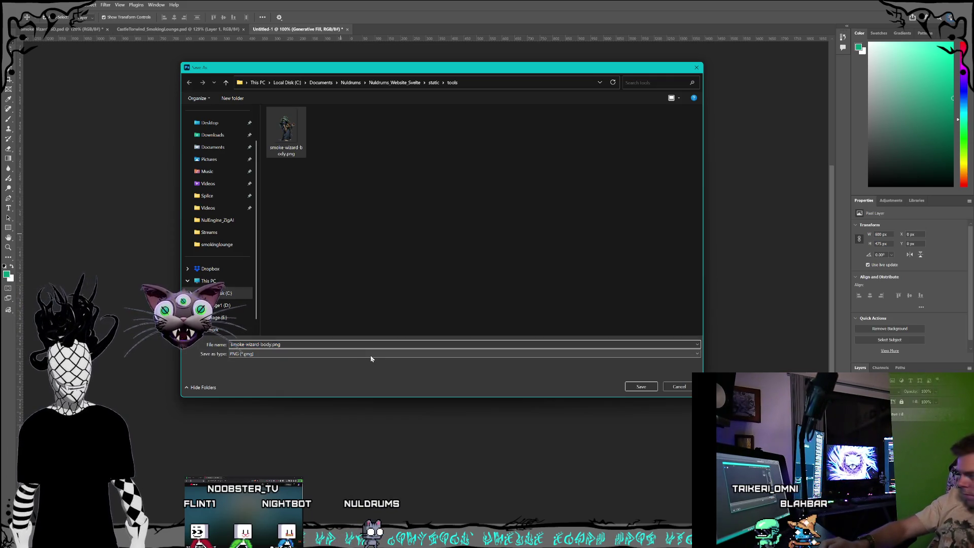
{"action": "key", "text": "BackSpace"}
{"action": "key", "text": "BackSpace"}
{"action": "key", "text": "BackSpace"}
{"action": "type", "text": "head"}
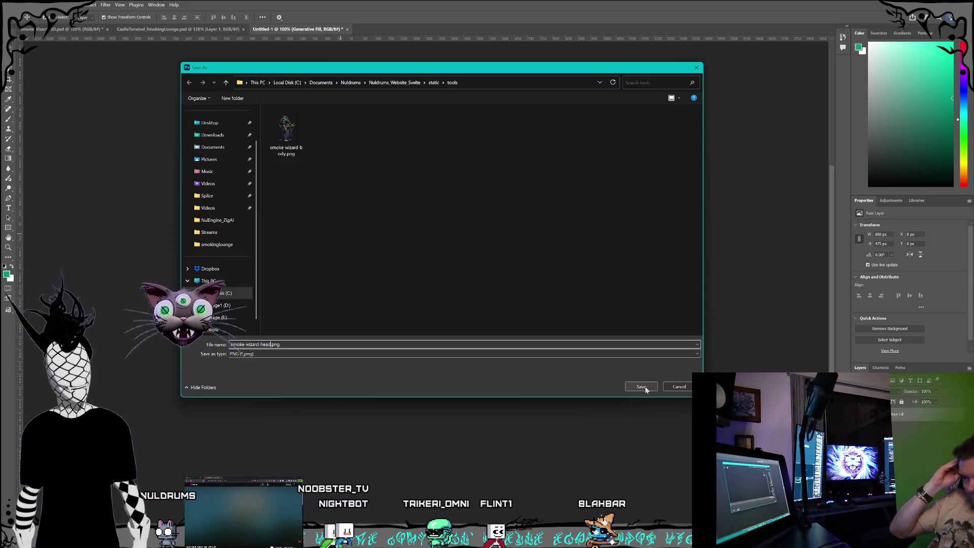
{"action": "left_click", "coordinate": [643, 387]}
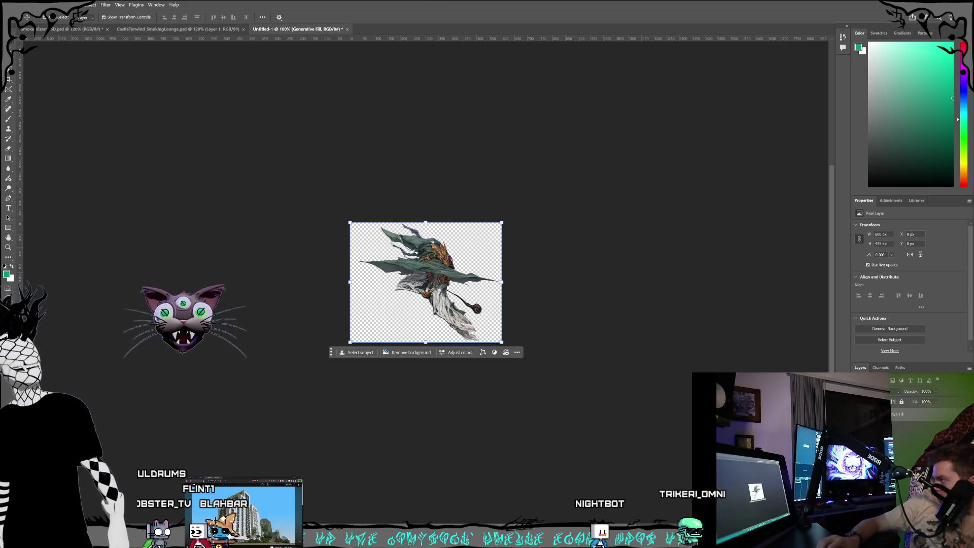
Save the head document as SmokeWizard.psd in Pictures > Nuldrums > Website > Games.
{"action": "key", "text": "alt+f"}
{"action": "key", "text": "Escape"}
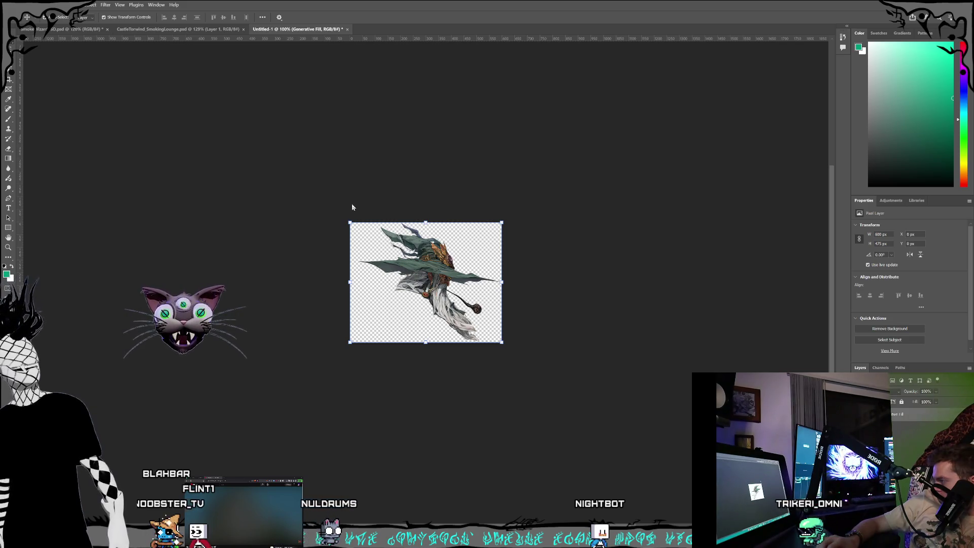
{"action": "key", "text": "ctrl+s"}
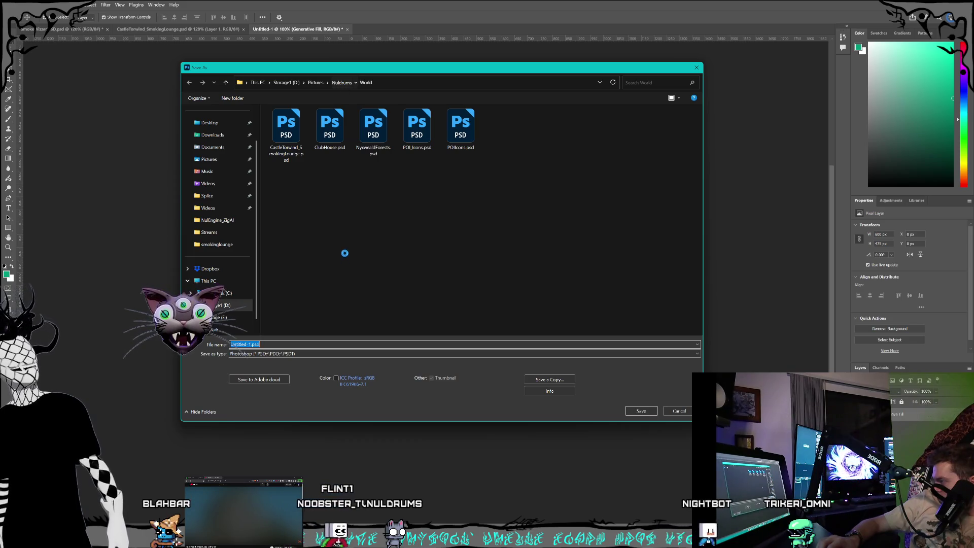
{"action": "key", "text": "alt+Up"}
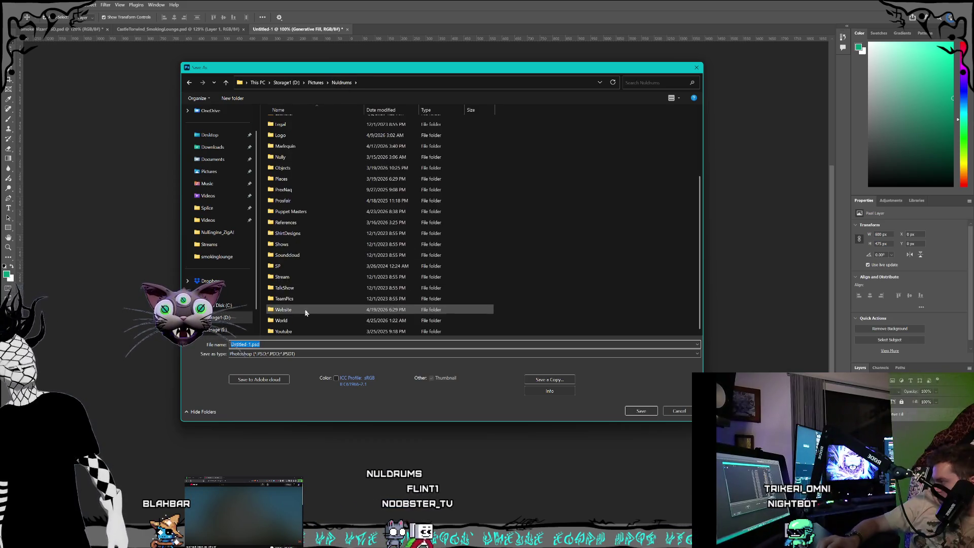
{"action": "double_click", "coordinate": [306, 311]}
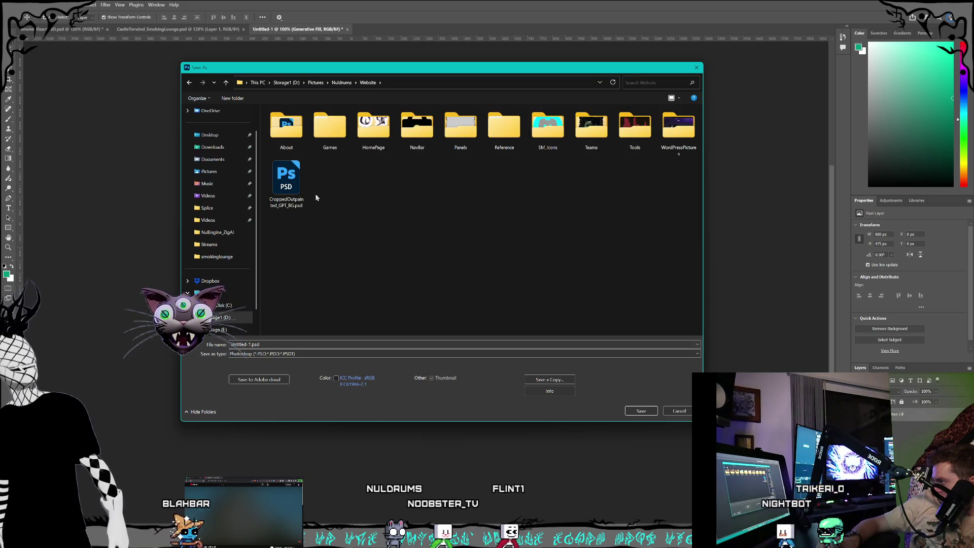
{"action": "double_click", "coordinate": [330, 127]}
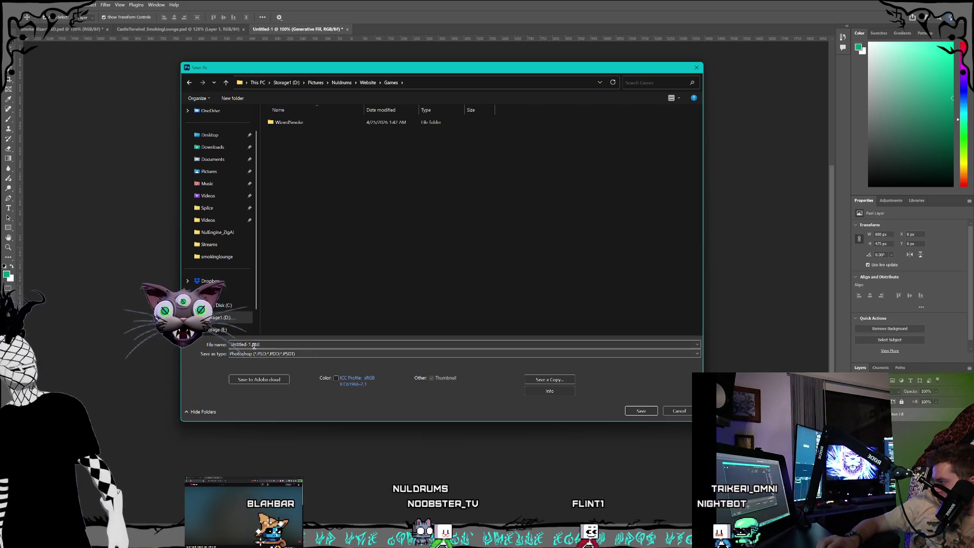
{"action": "key", "text": "Right"}
{"action": "key", "text": "BackSpace"}
{"action": "key", "text": "BackSpace"}
{"action": "key", "text": "BackSpace"}
{"action": "type", "text": "Smok"}
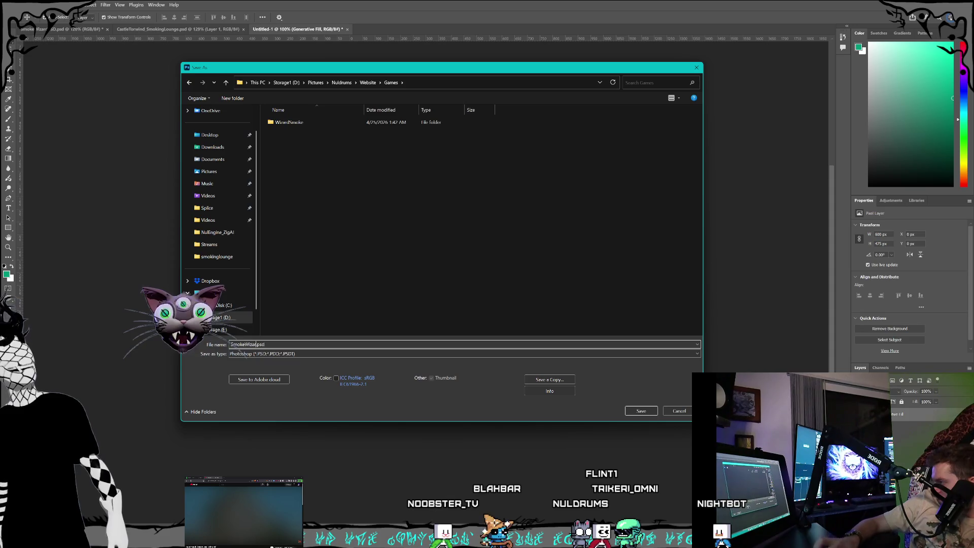
{"action": "key", "text": "Return"}
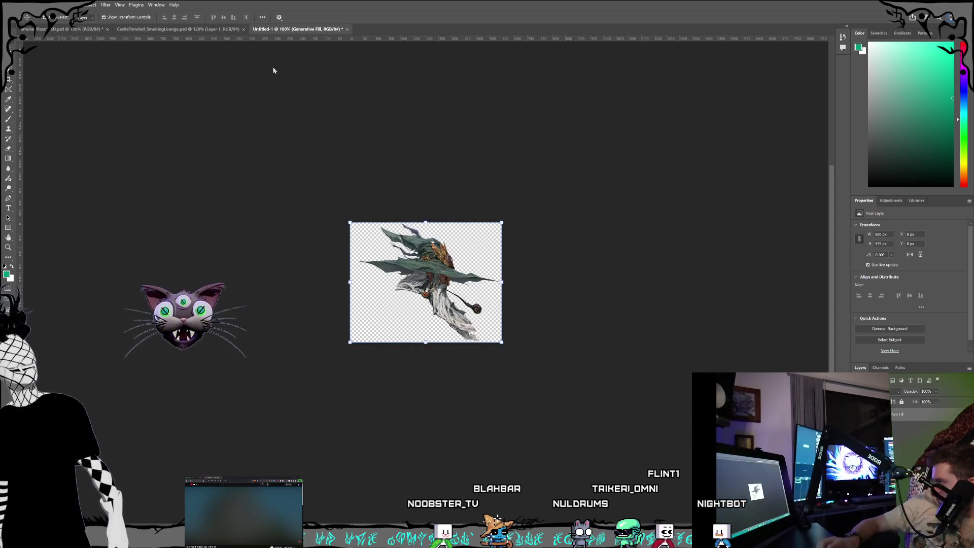
Close the finished SmokeWizardHead document.
{"action": "left_click", "coordinate": [15, 5]}
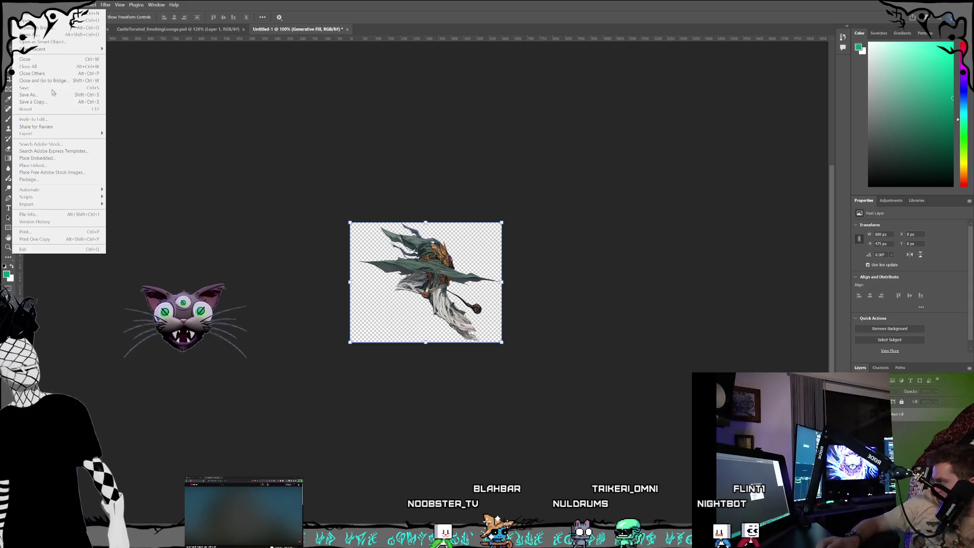
{"action": "left_click", "coordinate": [216, 81]}
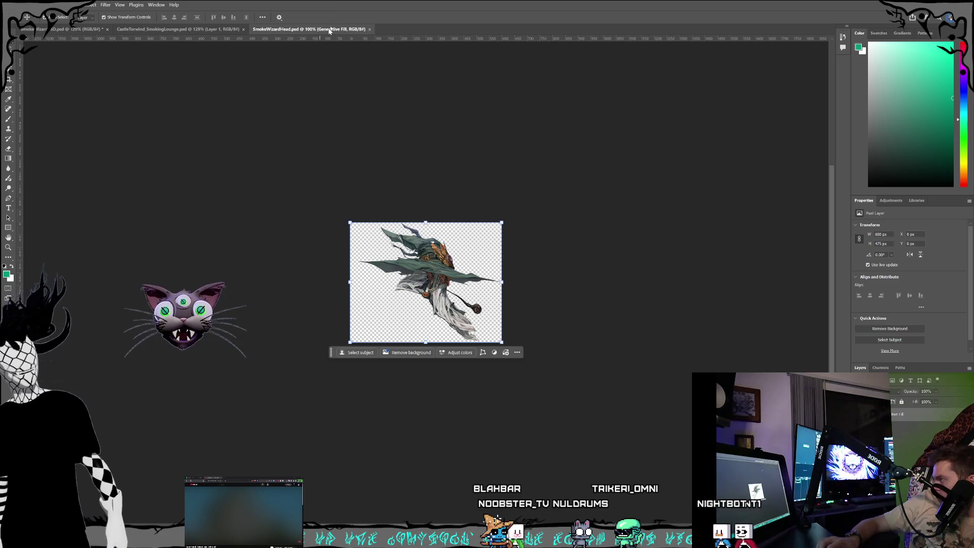
{"action": "left_click", "coordinate": [15, 5]}
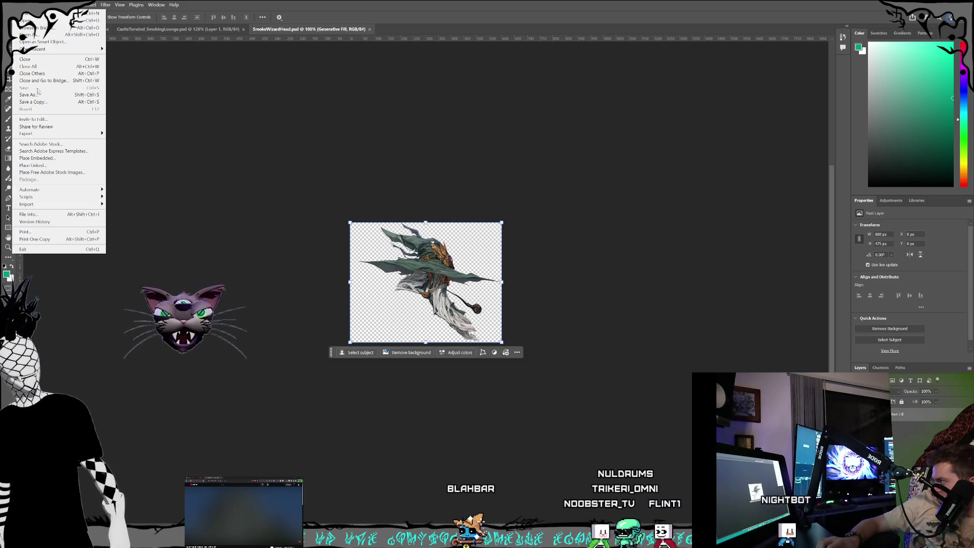
{"action": "left_click", "coordinate": [394, 166]}
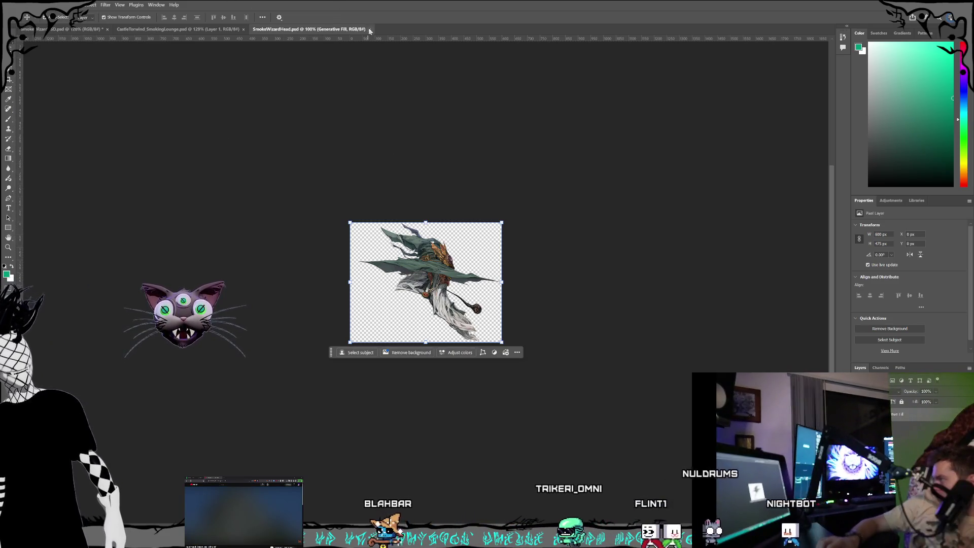
{"action": "left_click", "coordinate": [370, 29]}
Switch back to the original smoke wizard document and save it.
{"action": "left_click", "coordinate": [169, 31]}
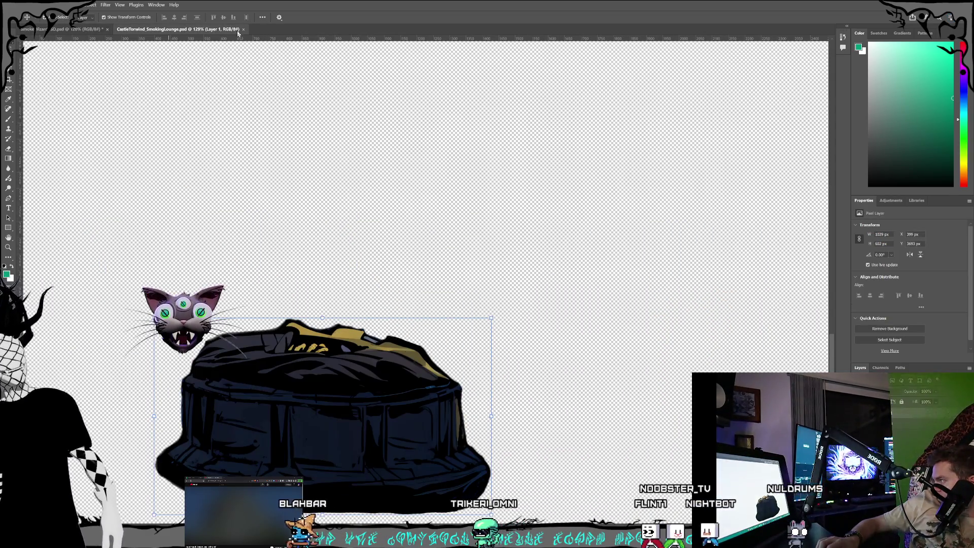
{"action": "left_click", "coordinate": [73, 31]}
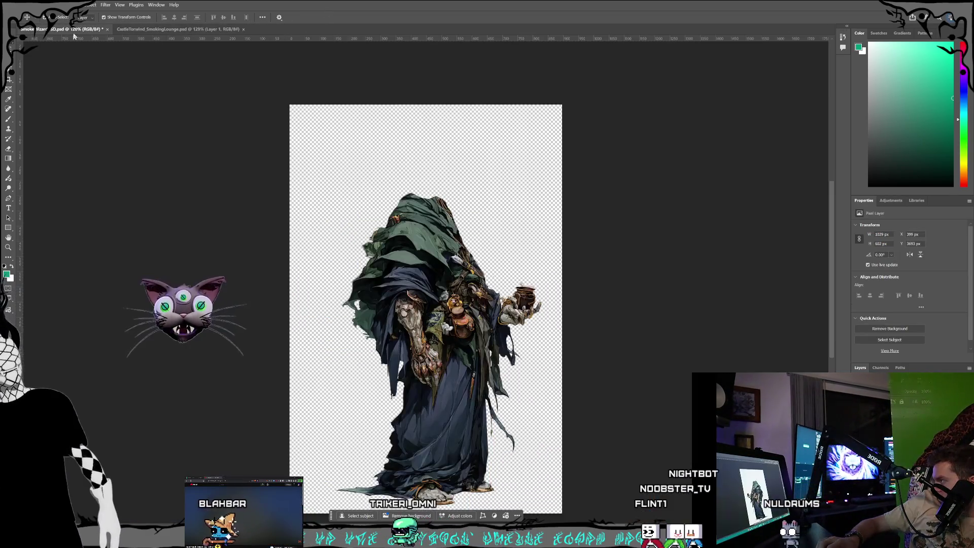
{"action": "left_click", "coordinate": [18, 4]}
{"action": "left_click", "coordinate": [40, 93]}
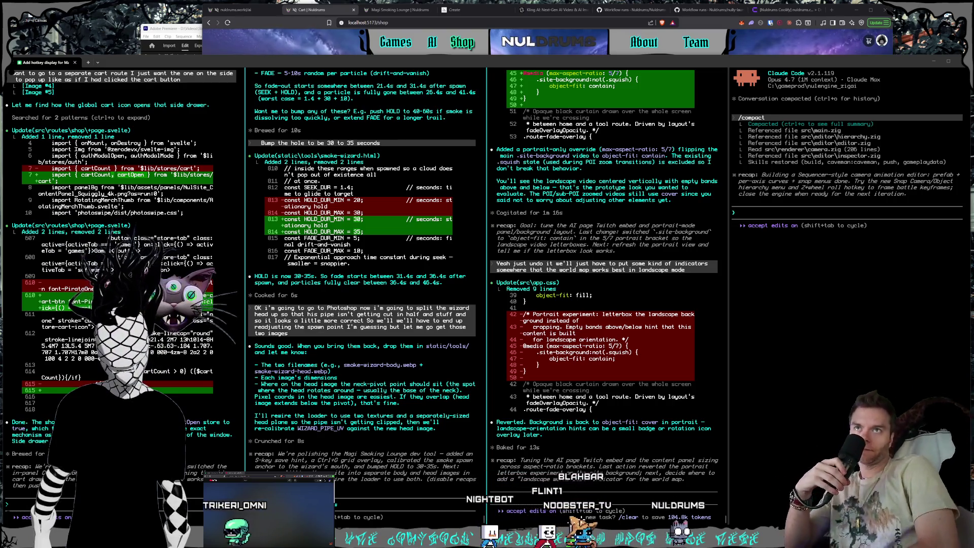
Glance at the localhost shop page, then bring the Claude Code terminal back to the front.
{"action": "left_click", "coordinate": [310, 28]}
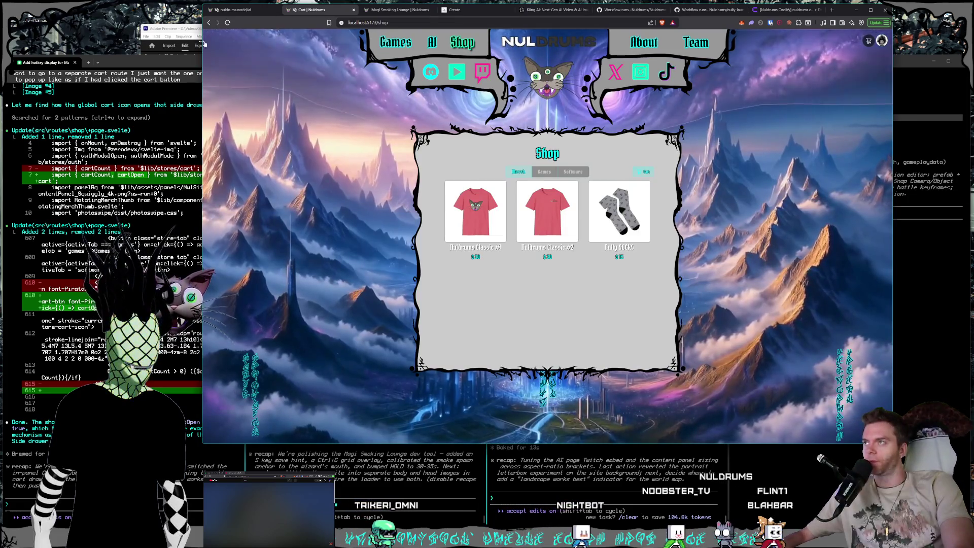
{"action": "left_click", "coordinate": [169, 61]}
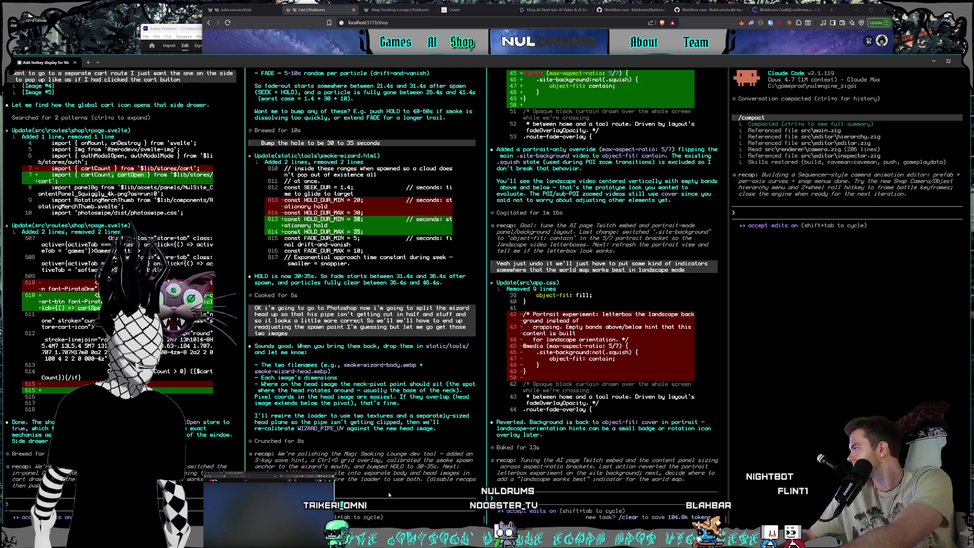
Dictate and send the note that the mostly transparent images share the background's dimensions, then view Magi Smoking Lounge.
{"action": "key", "text": "super+h"}
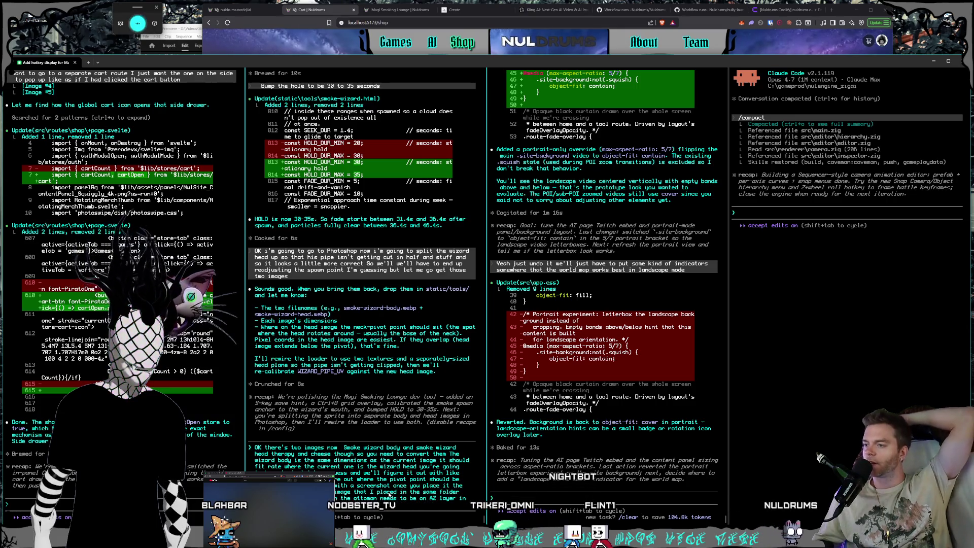
{"action": "type", "text": "I think the dimensions of that is the"}
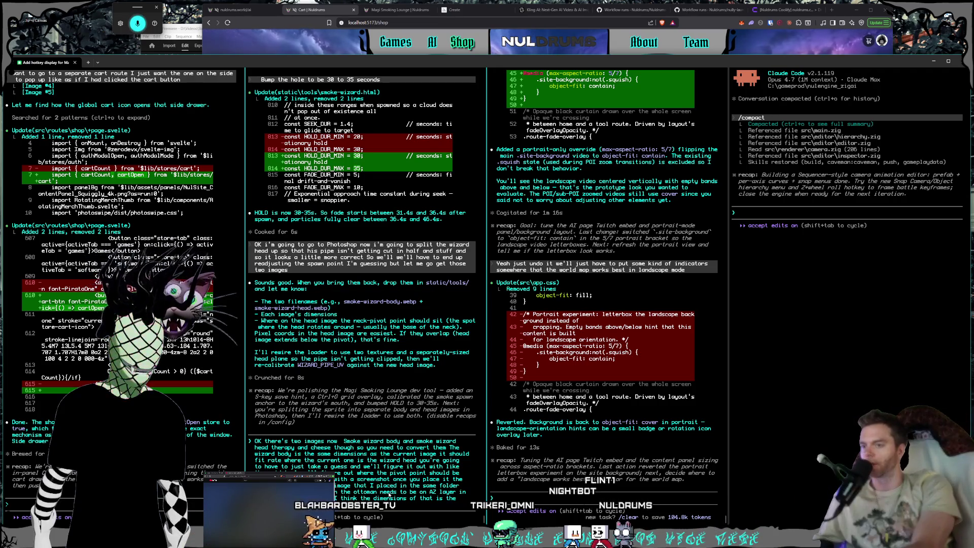
{"action": "type", "text": "background but it's almost all transparent so it'll just line"}
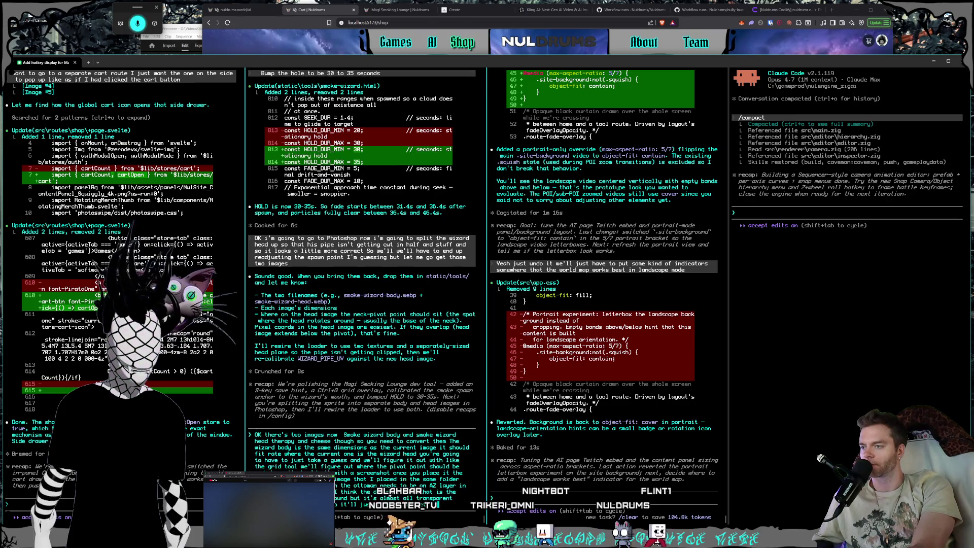
{"action": "type", "text": " up p"}
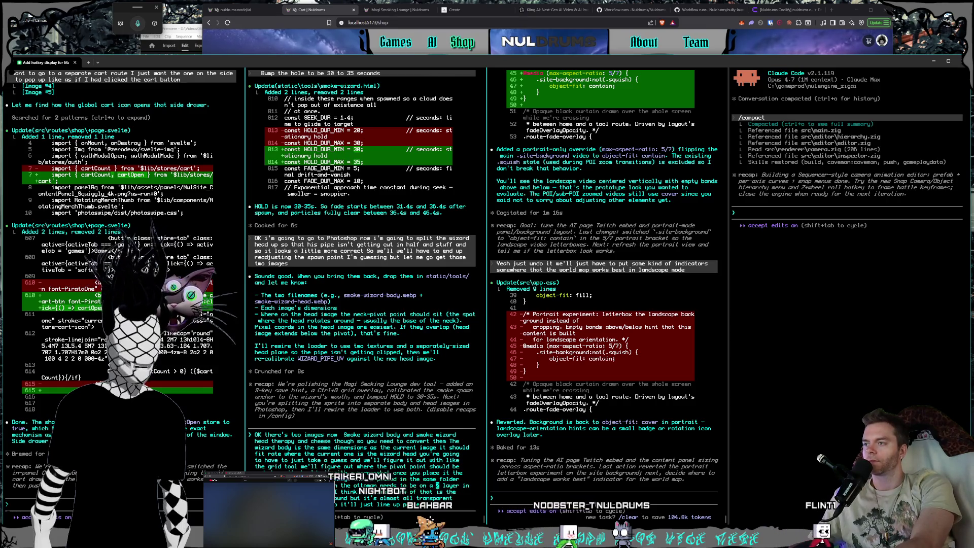
{"action": "key", "text": "Return"}
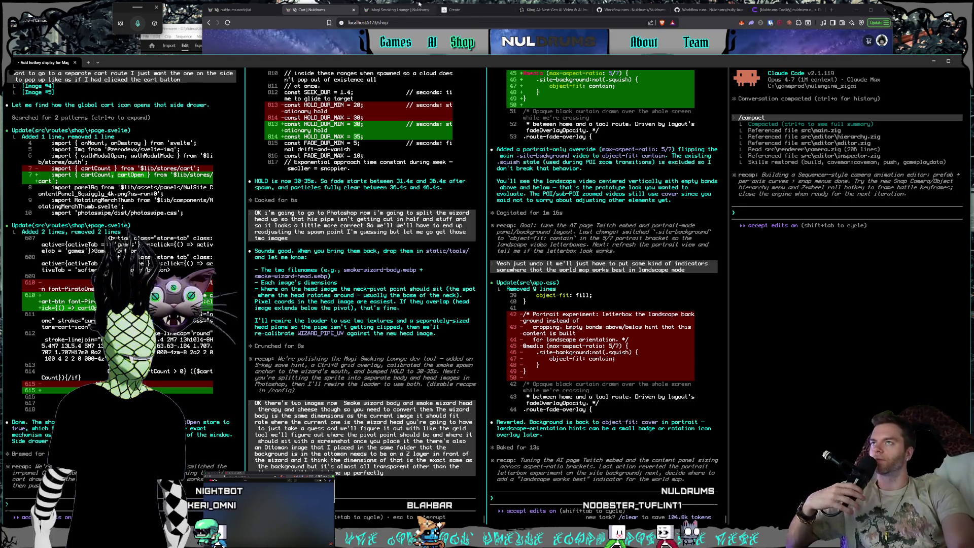
{"action": "left_click", "coordinate": [398, 10]}
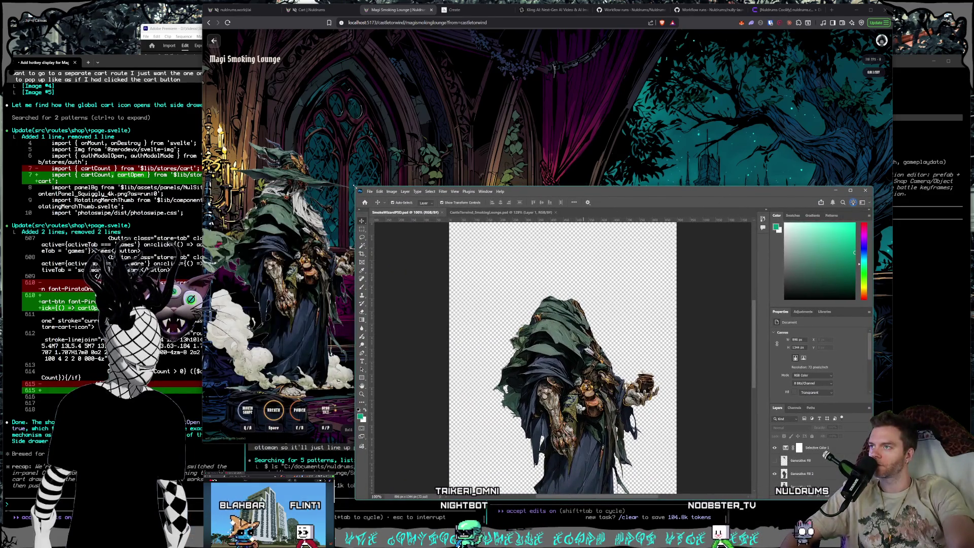
Enlarge and reposition Photoshop's wizard artwork window, then switch back to the terminal.
{"action": "left_click_drag", "start_coordinate": [354, 185], "coordinate": [272, 113]}
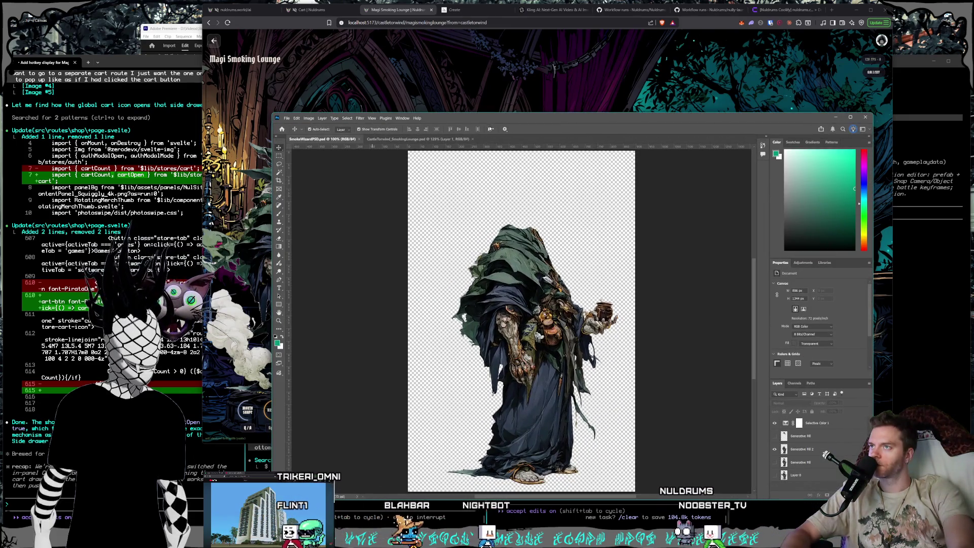
{"action": "left_click_drag", "start_coordinate": [485, 118], "coordinate": [488, 104]}
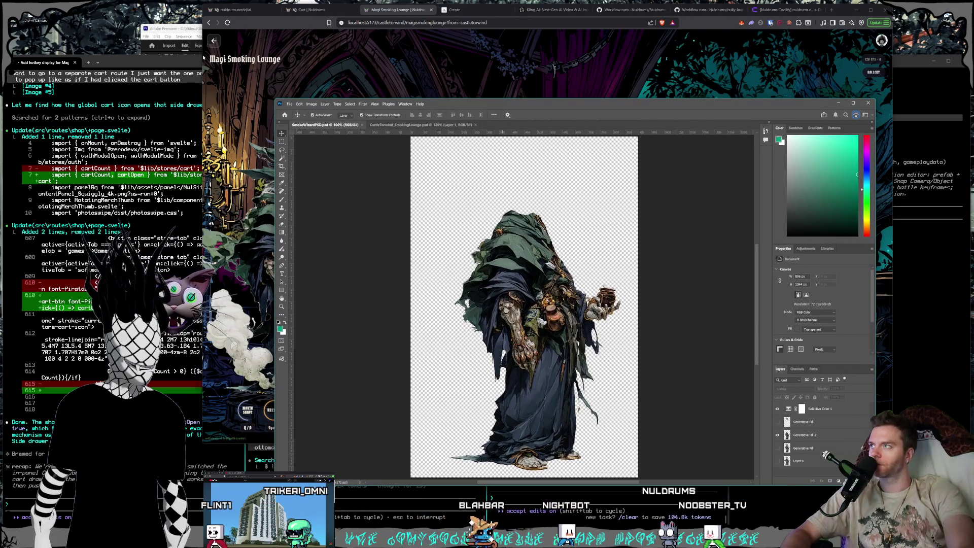
{"action": "key", "text": "alt+Tab"}
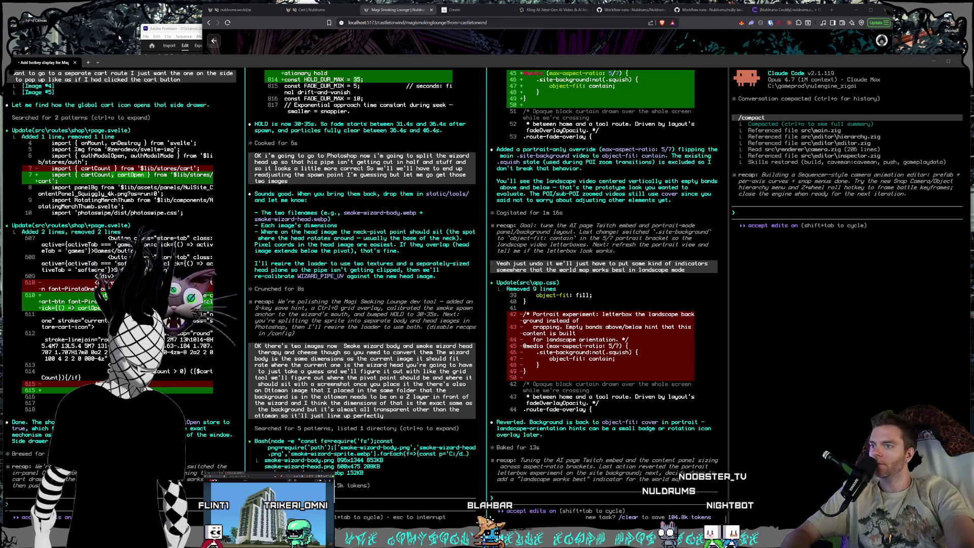
Resend the older '[Image #21] Snap camera…' upside-down bug report in the right session, then show the shop page.
{"action": "left_click", "coordinate": [807, 278]}
{"action": "key", "text": "Up"}
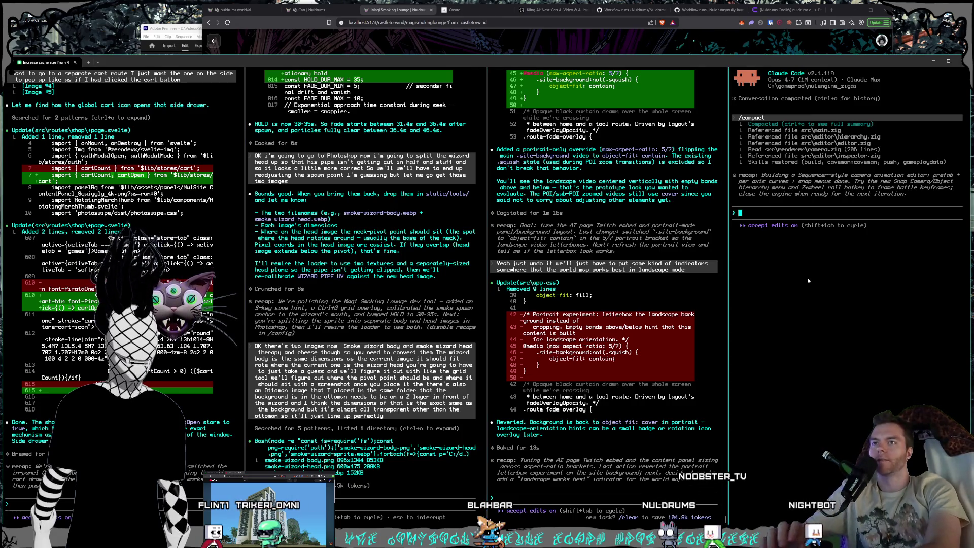
{"action": "key", "text": "Up"}
{"action": "key", "text": "Return"}
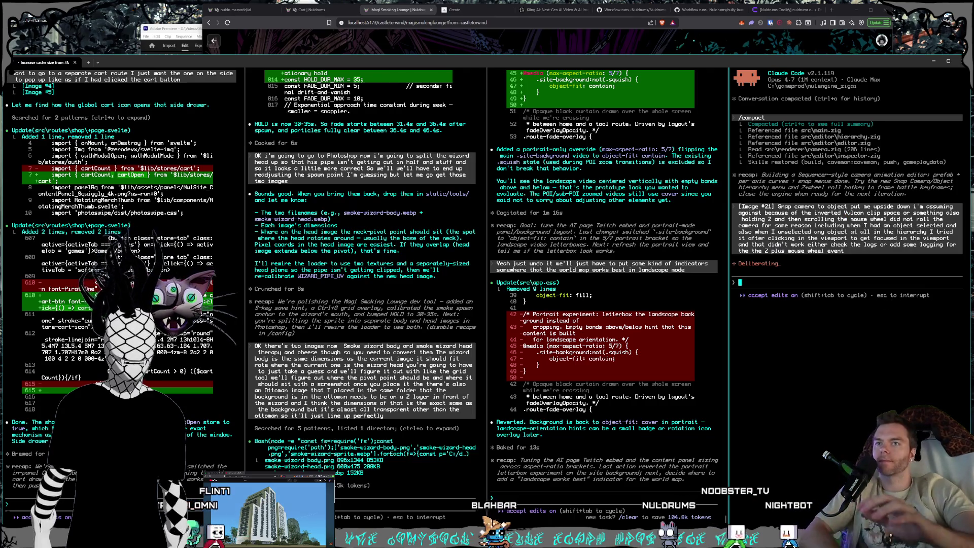
{"action": "left_click", "coordinate": [14, 504]}
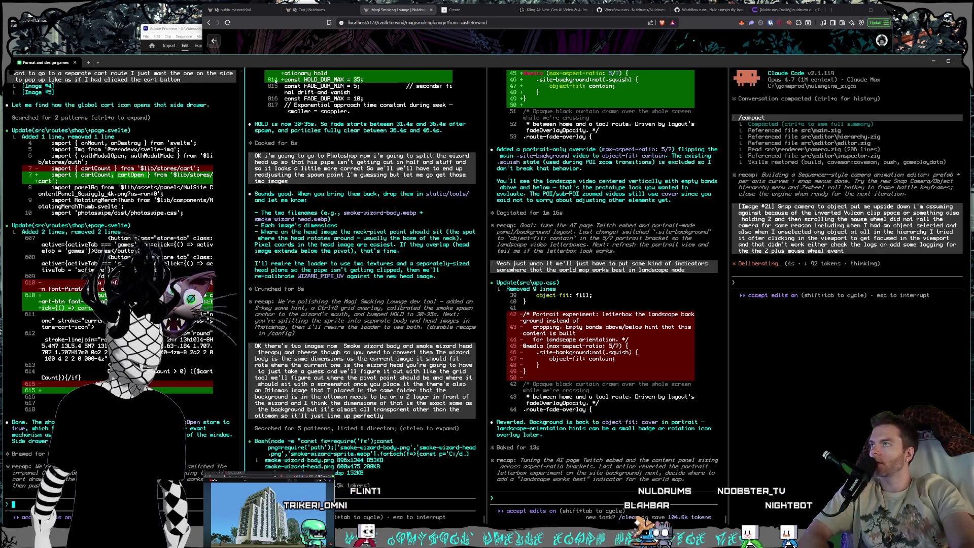
{"action": "left_click", "coordinate": [321, 10]}
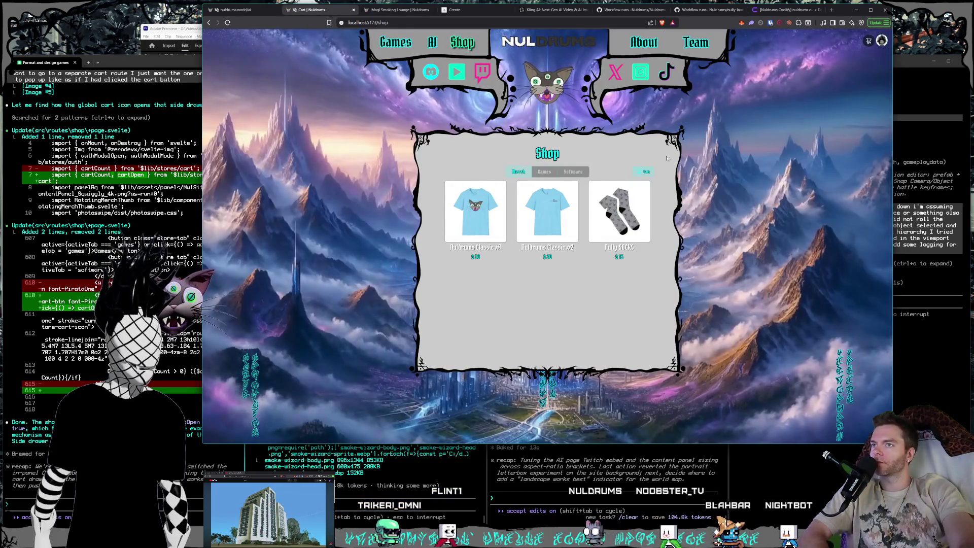
Toggle the shop's cart drawer open and closed, then open the Classic #2 product page.
{"action": "left_click", "coordinate": [637, 171]}
{"action": "left_click", "coordinate": [639, 173]}
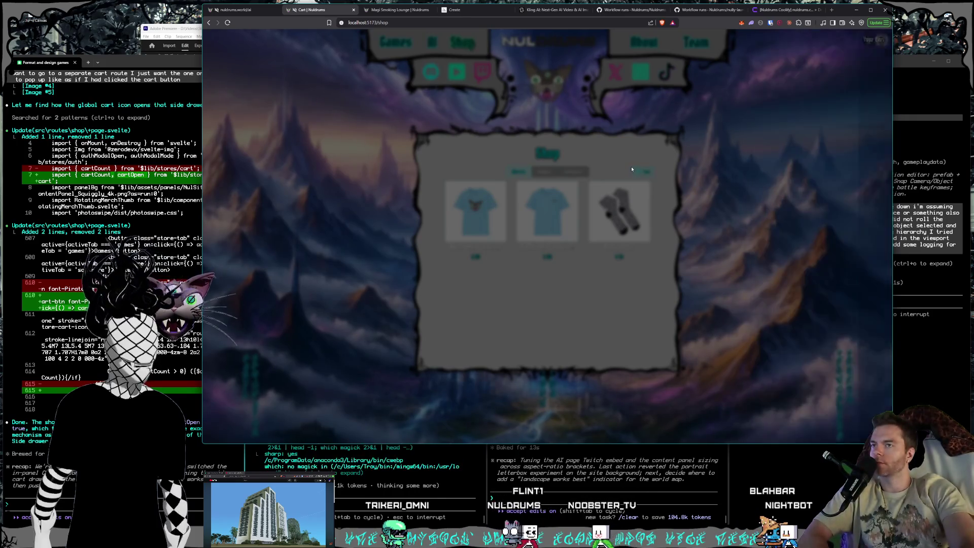
{"action": "left_click", "coordinate": [646, 174]}
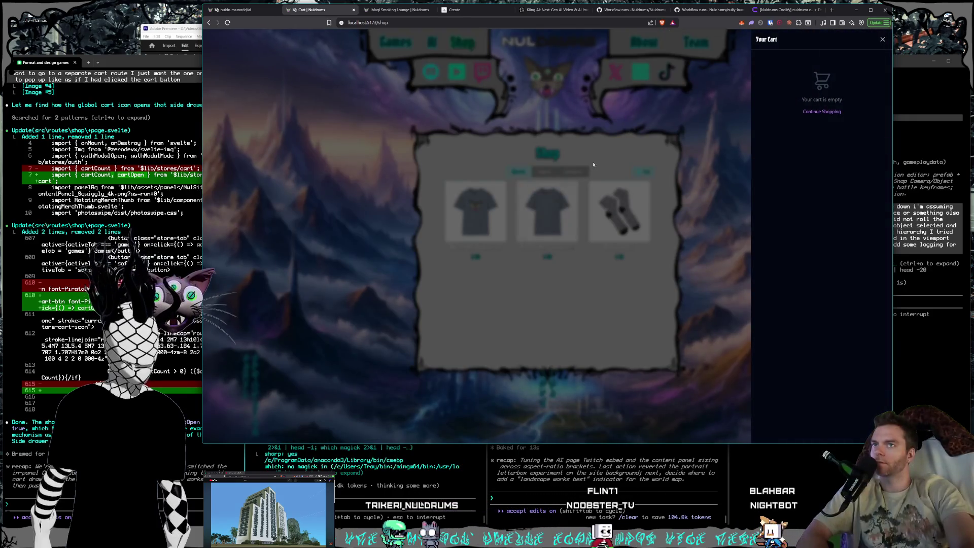
{"action": "left_click", "coordinate": [547, 227]}
{"action": "left_click", "coordinate": [547, 227]}
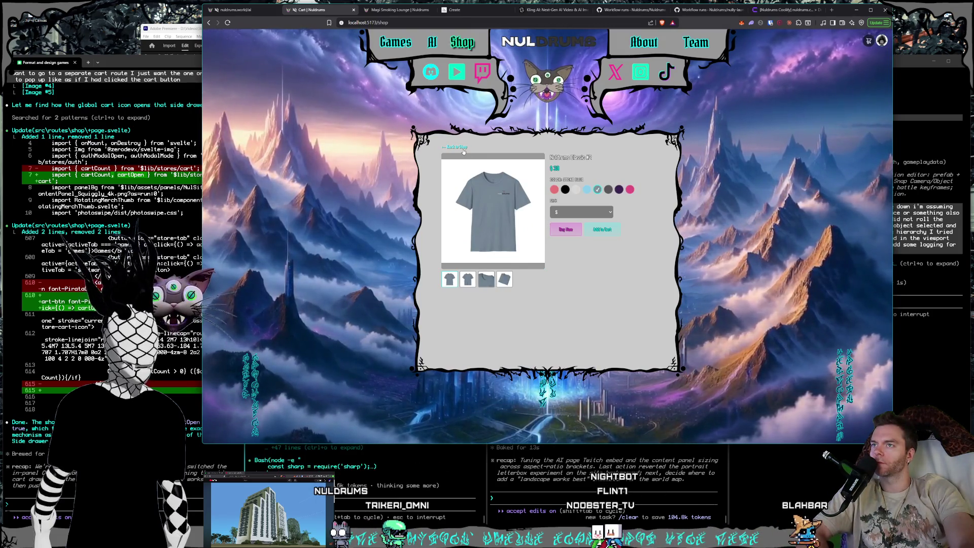
Go back to the shop grid and toggle the empty cart drawer open and closed twice more.
{"action": "left_click", "coordinate": [456, 147]}
{"action": "left_click", "coordinate": [646, 172]}
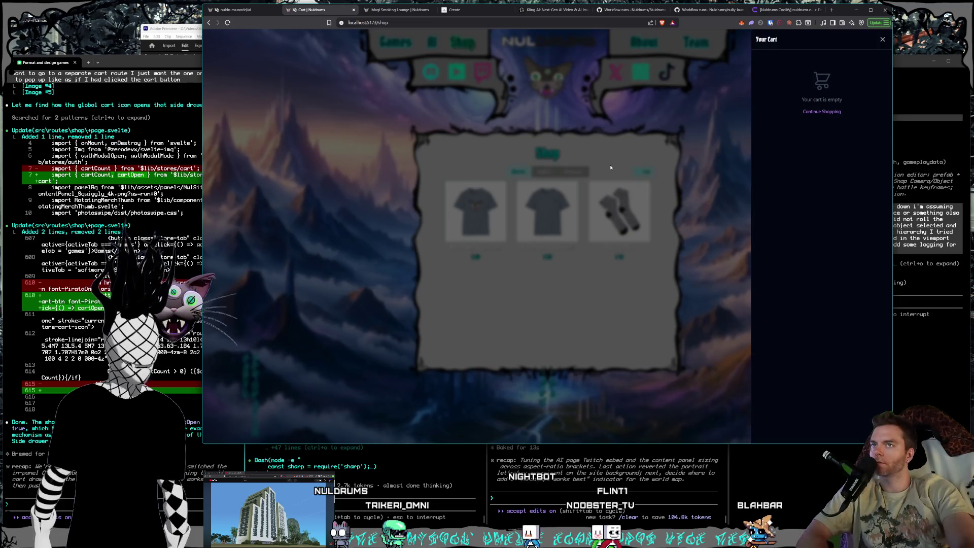
{"action": "left_click", "coordinate": [611, 167]}
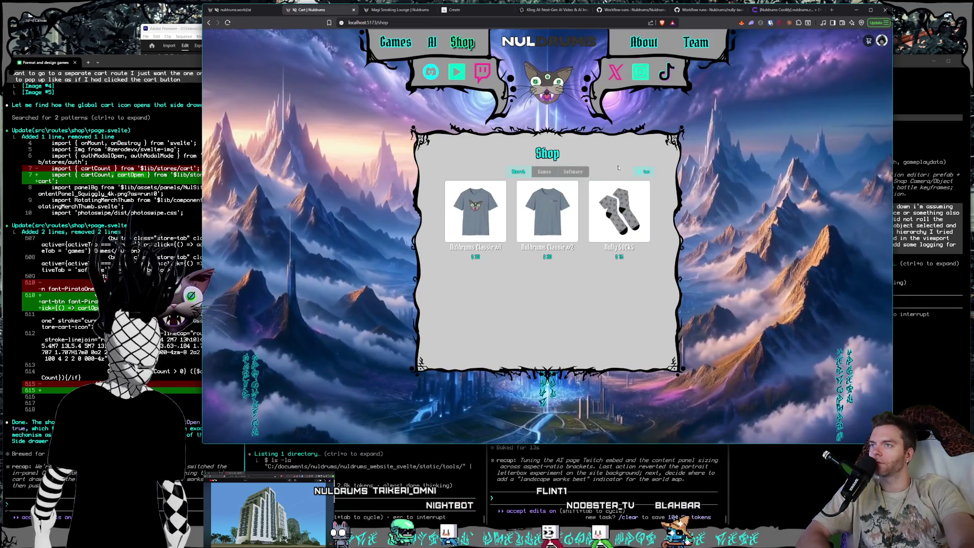
{"action": "left_click", "coordinate": [640, 175]}
{"action": "left_click", "coordinate": [619, 164]}
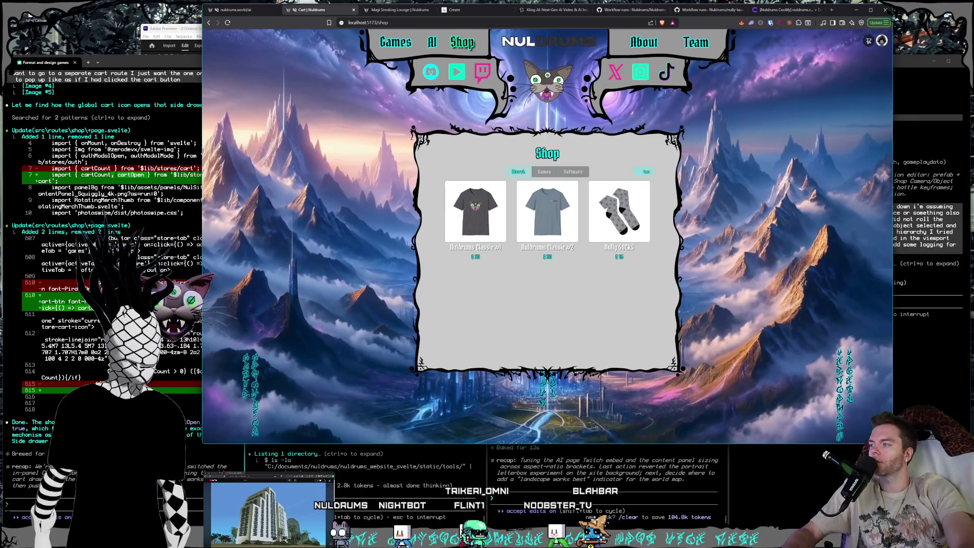
Open a shirt's product page and capture its product panel with Win+Shift+S, then return to the terminal.
{"action": "key", "text": "alt+Tab"}
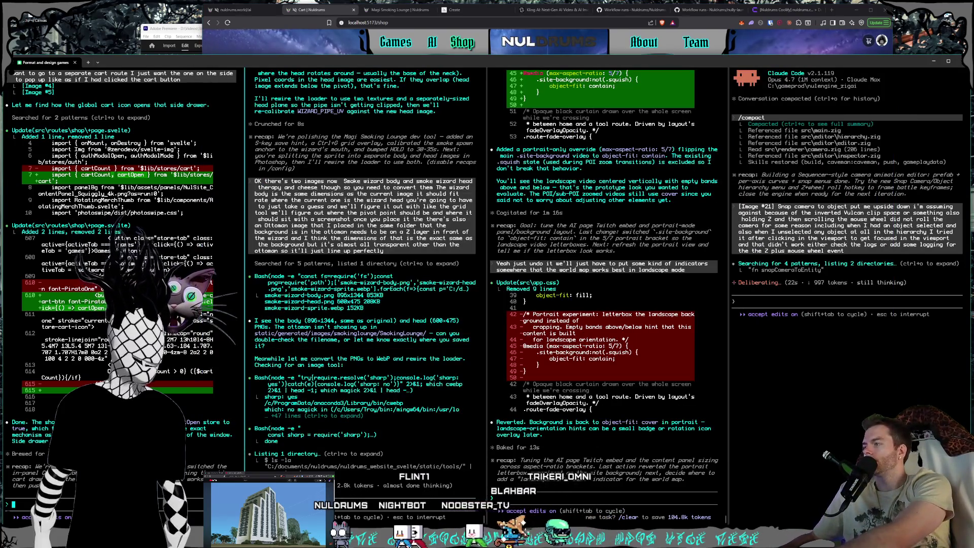
{"action": "key", "text": "super+h"}
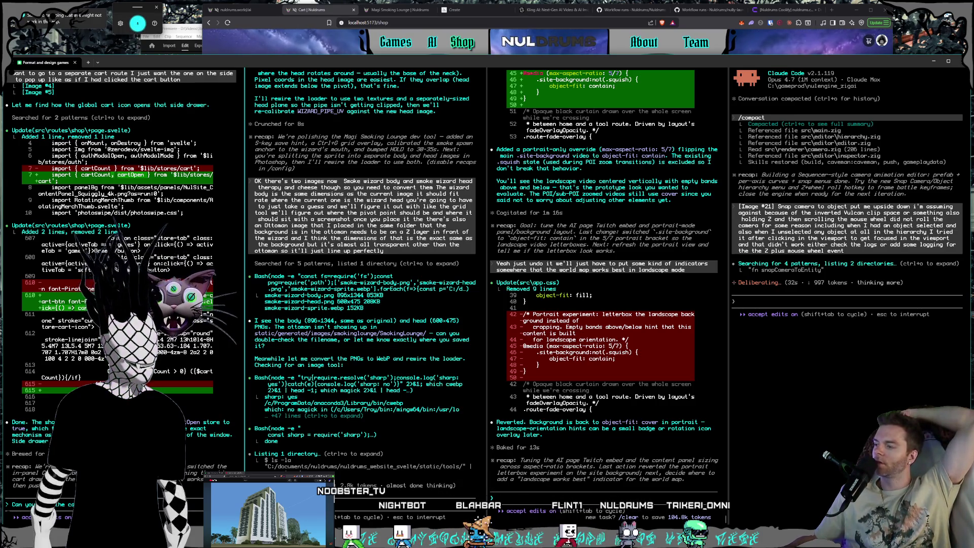
{"action": "left_click", "coordinate": [273, 25]}
{"action": "left_click", "coordinate": [474, 210]}
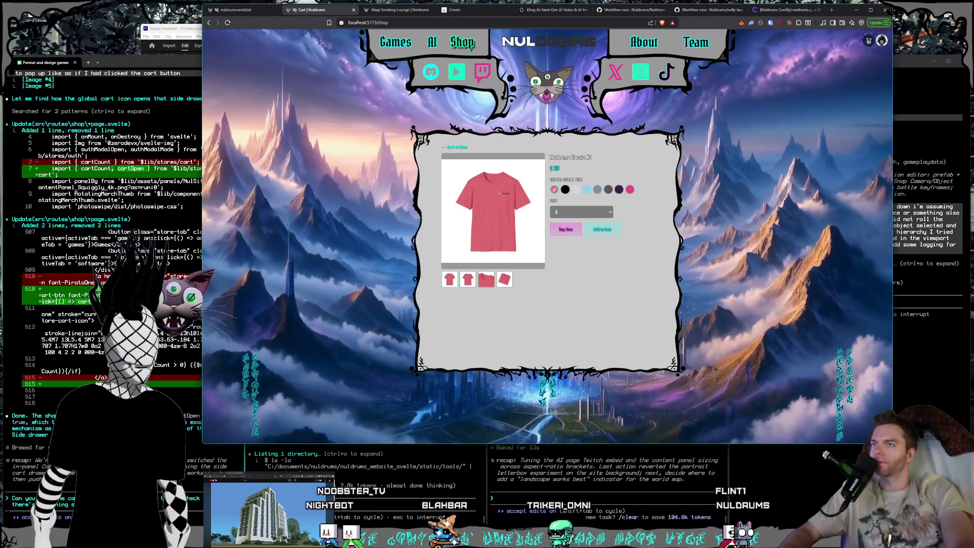
{"action": "key", "text": "super+shift+s"}
{"action": "left_click_drag", "start_coordinate": [404, 113], "coordinate": [675, 338]}
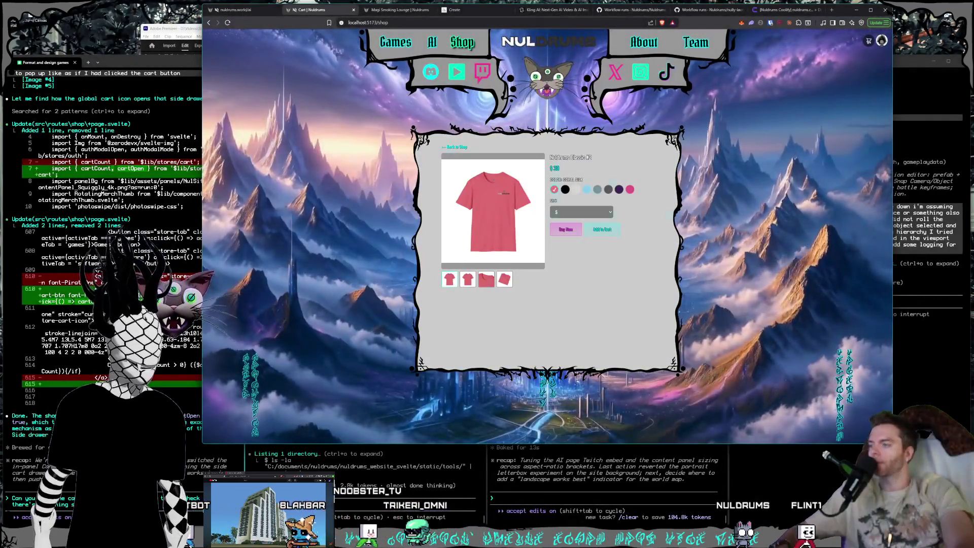
{"action": "left_click", "coordinate": [195, 479]}
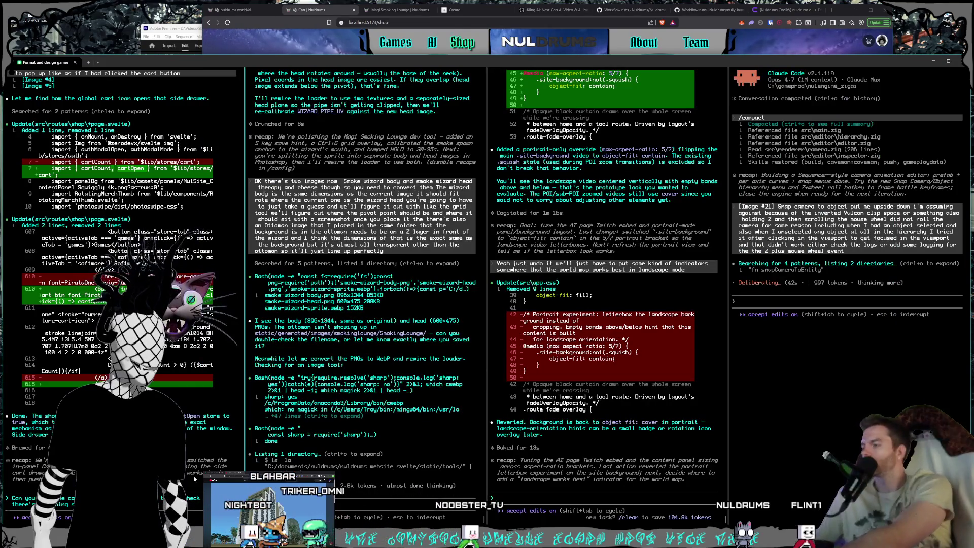
Dictate a request about the shop's cart button to the left Claude session and send it with the screenshot.
{"action": "key", "text": "super+h"}
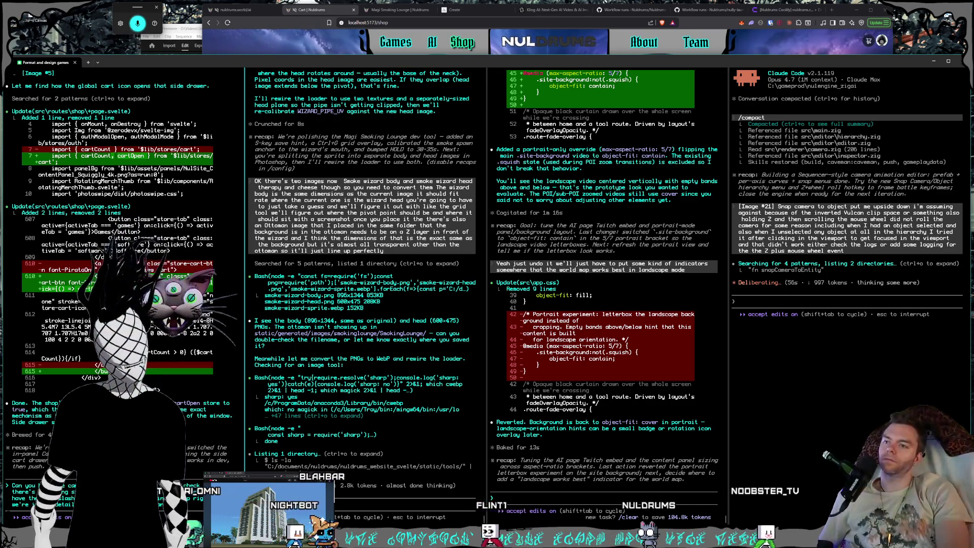
{"action": "key", "text": "Return"}
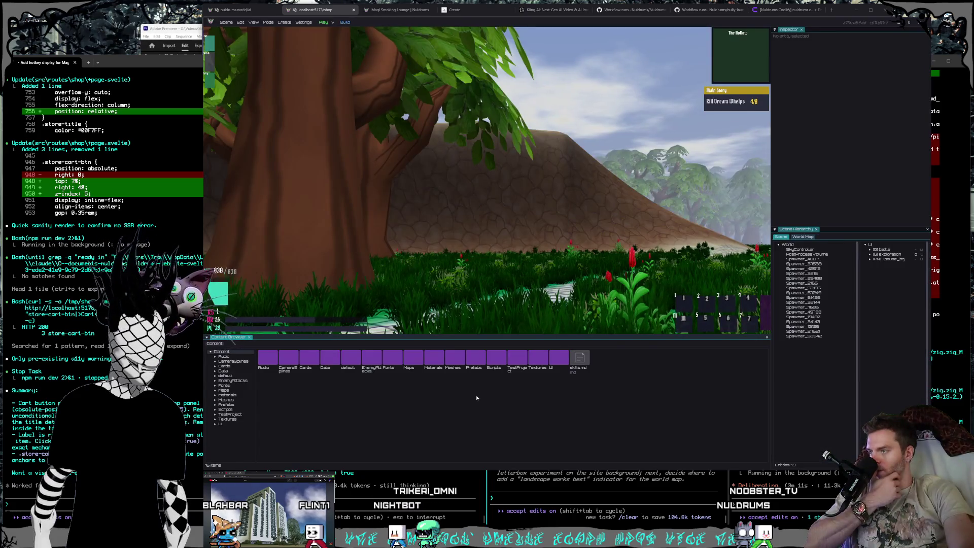
Switch from the NulEngine editor back to the four Claude Code terminal panes.
{"action": "key", "text": "alt+Tab"}
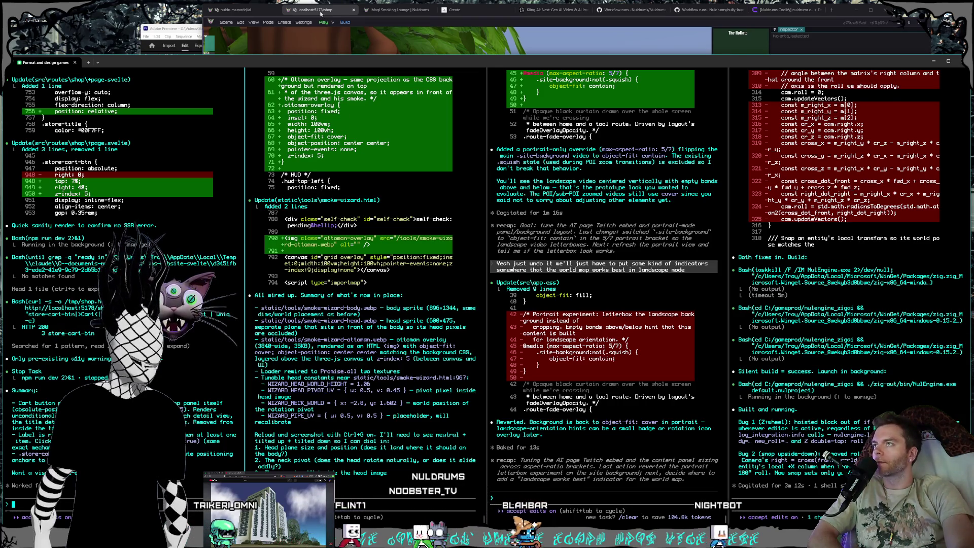
Check the Classic #2 product page in the browser, then return to the left coding session.
{"action": "key", "text": "alt+Tab"}
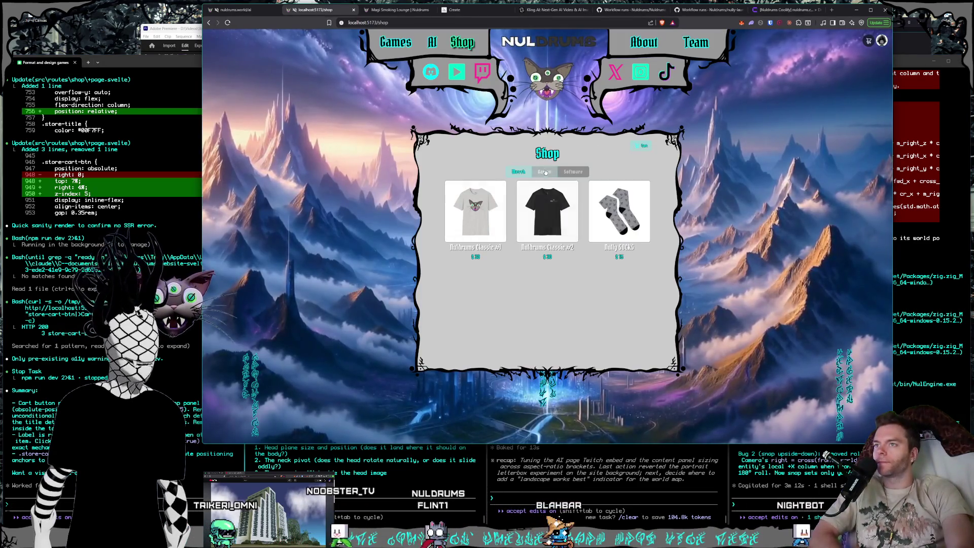
{"action": "left_click", "coordinate": [563, 210]}
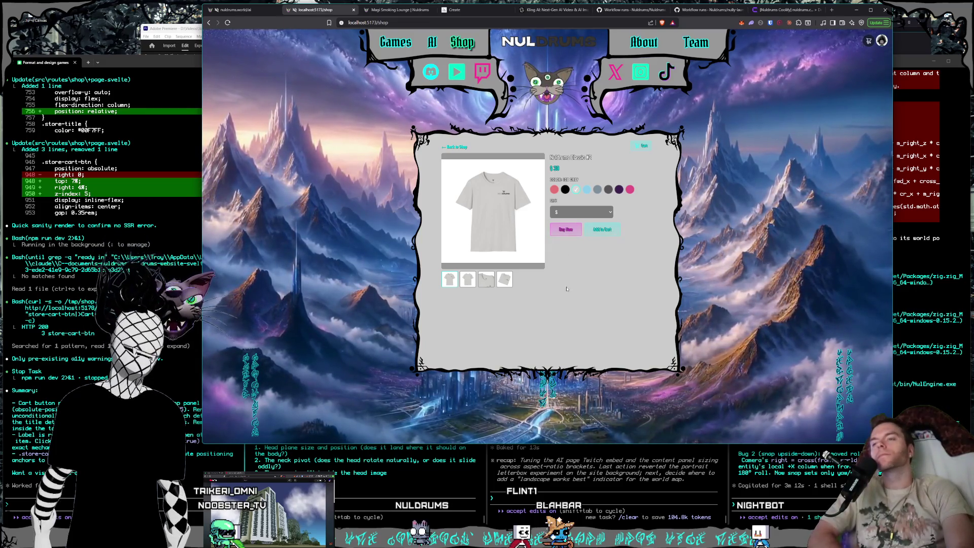
{"action": "key", "text": "alt+Tab"}
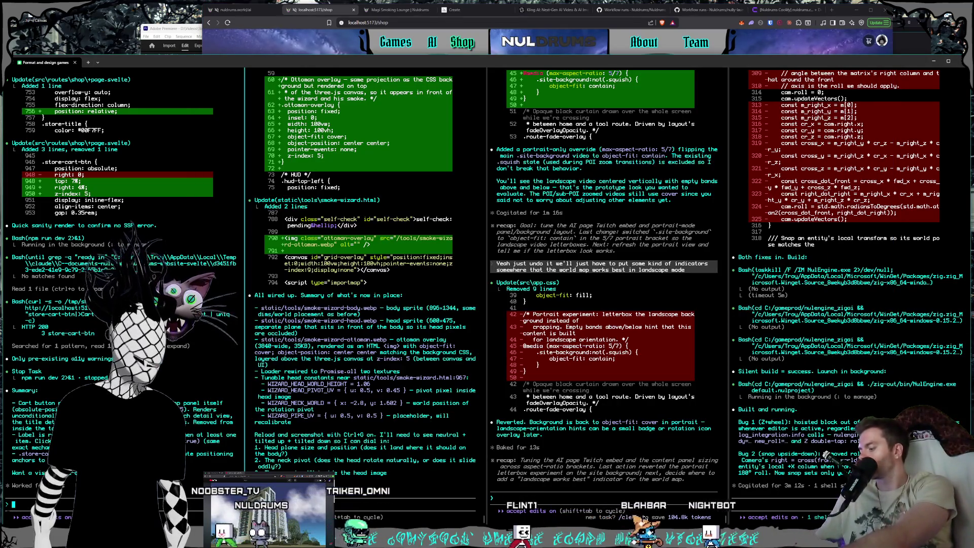
Dictate and send the request to swap the Buy Now and Add to Cart buttons, then focus the right pane.
{"action": "key", "text": "super+h"}
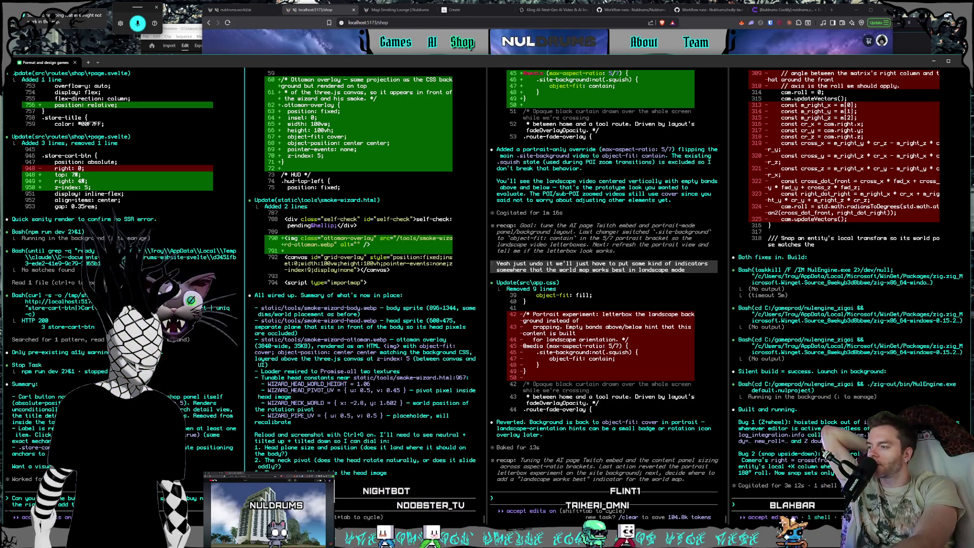
{"action": "key", "text": "Return"}
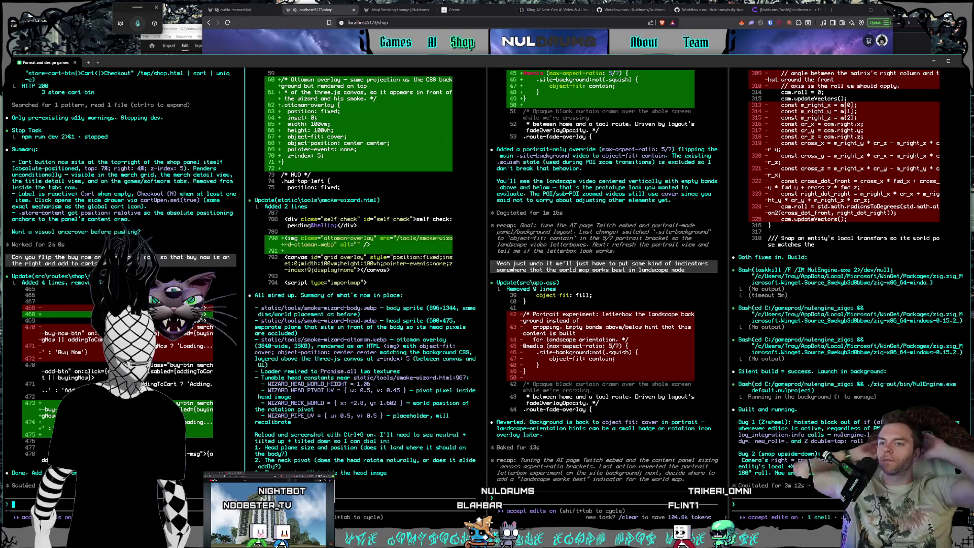
{"action": "left_click", "coordinate": [855, 314]}
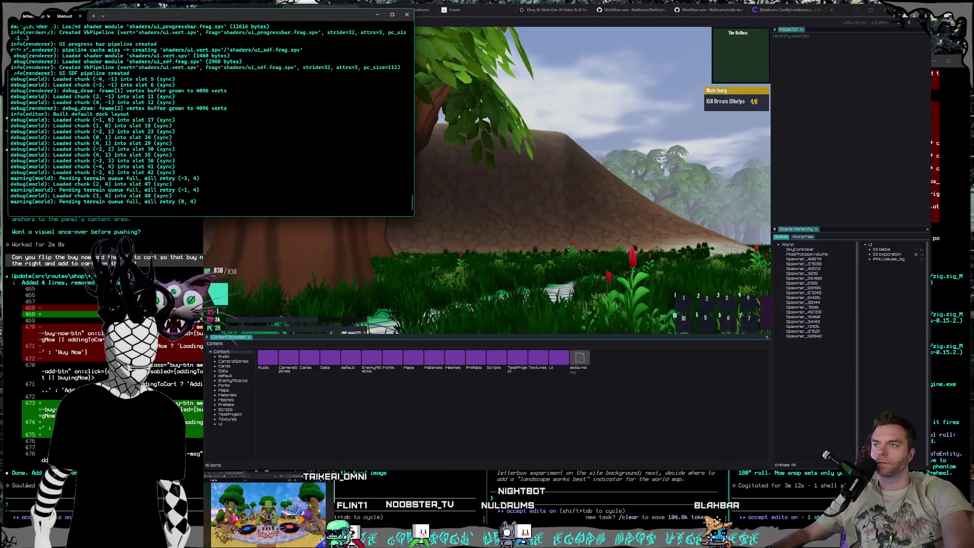
Roll the game camera back and forth over the forest path with Z+wheel, then quit with Alt+F4.
{"action": "left_click", "coordinate": [661, 166]}
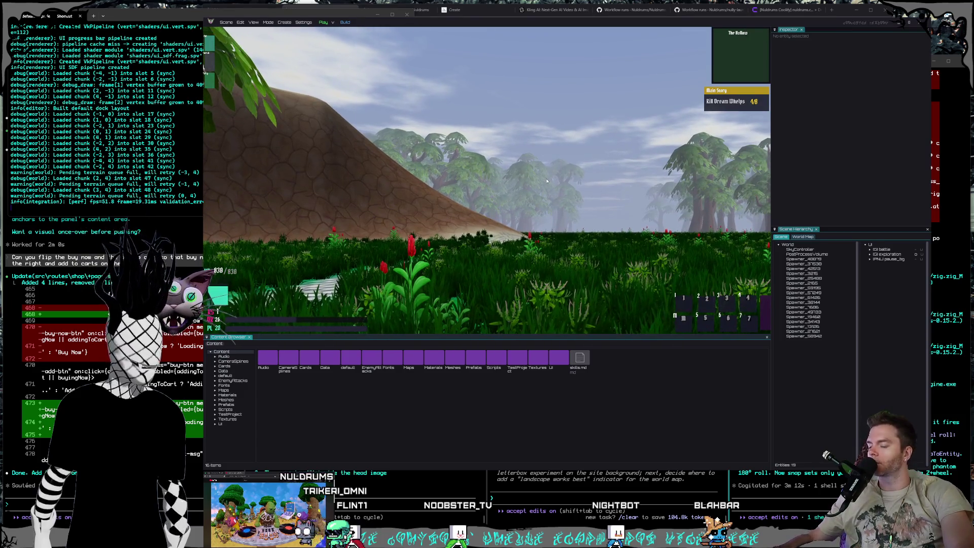
{"action": "scroll", "coordinate": [550, 181], "scroll_direction": "up", "scroll_amount": 12}
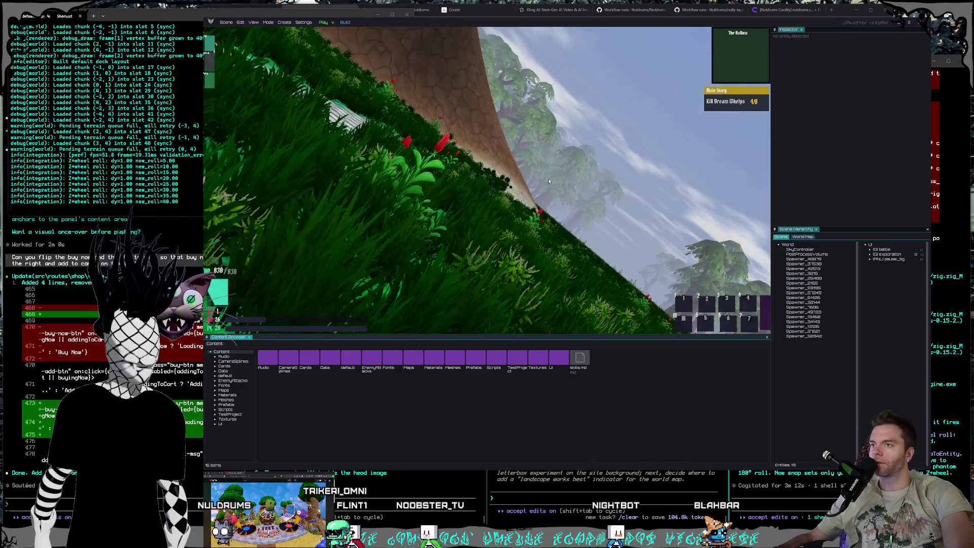
{"action": "scroll", "coordinate": [549, 181], "scroll_direction": "down", "scroll_amount": 19}
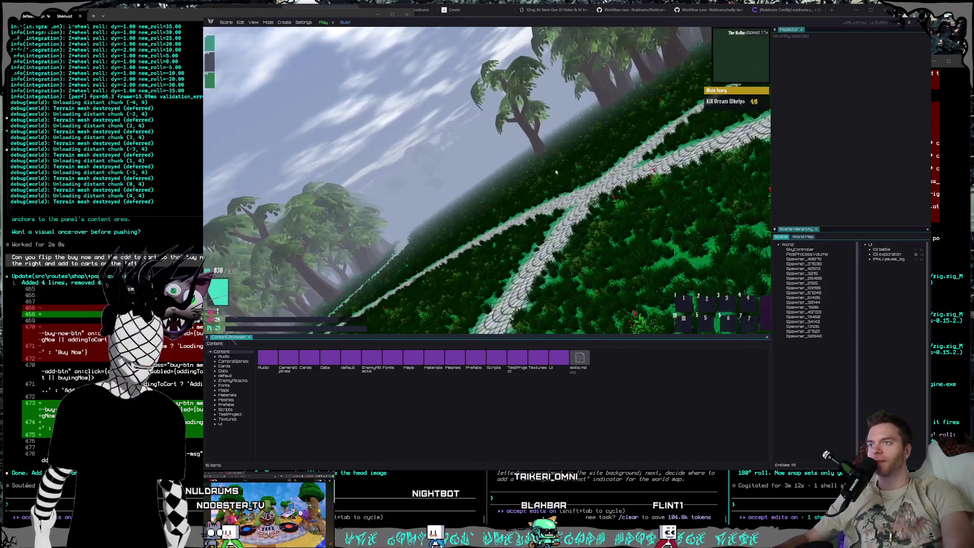
{"action": "scroll", "coordinate": [550, 181], "scroll_direction": "up", "scroll_amount": 14}
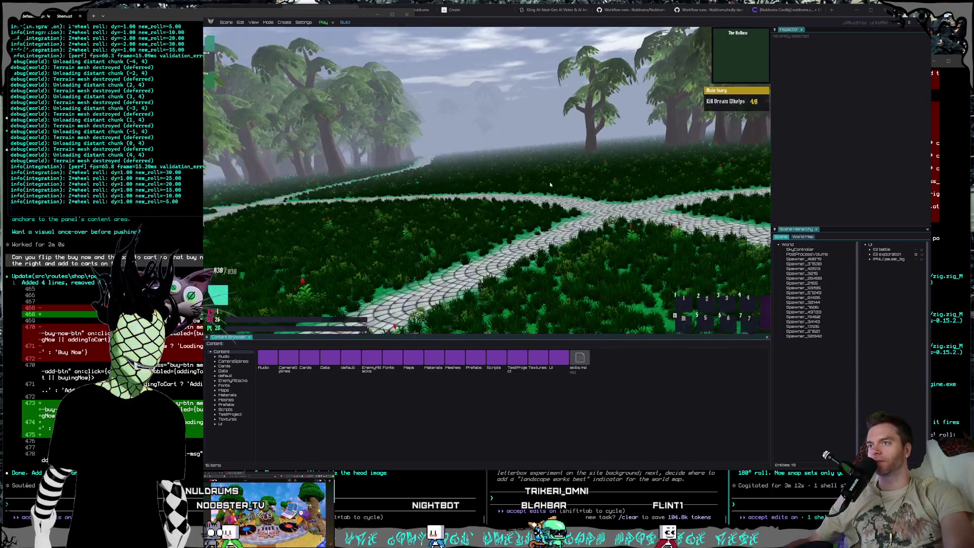
{"action": "scroll", "coordinate": [548, 186], "scroll_direction": "up", "scroll_amount": 2}
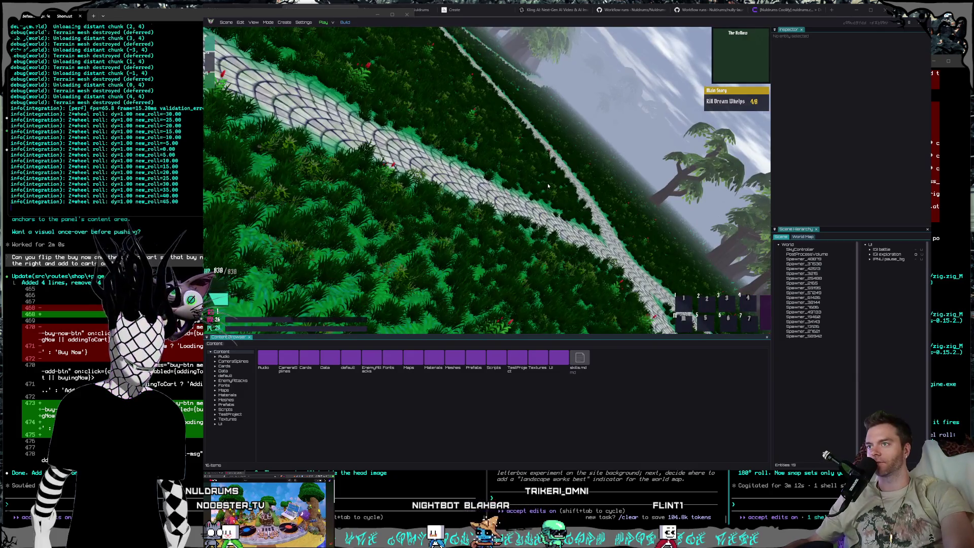
{"action": "scroll", "coordinate": [548, 186], "scroll_direction": "up", "scroll_amount": 5}
{"action": "scroll", "coordinate": [548, 186], "scroll_direction": "down", "scroll_amount": 20}
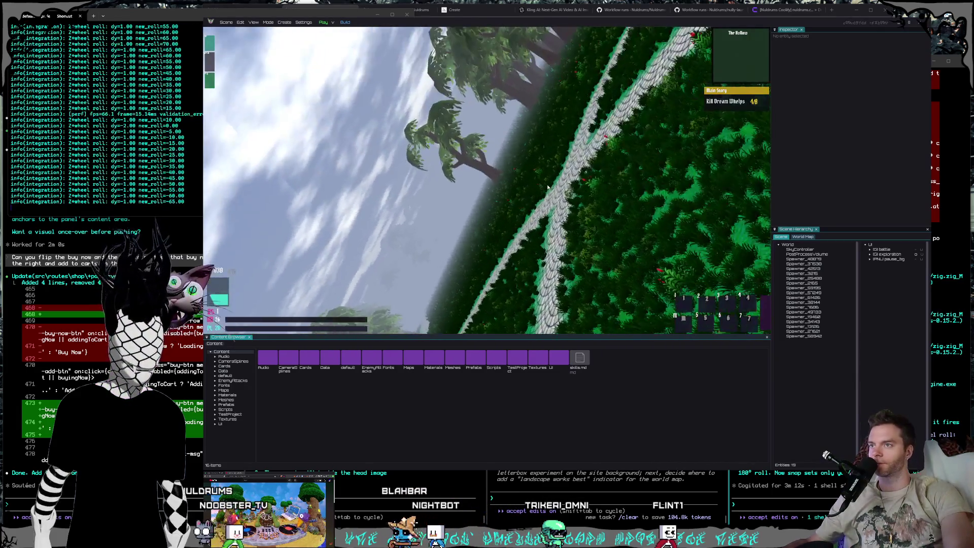
{"action": "scroll", "coordinate": [549, 186], "scroll_direction": "down", "scroll_amount": 7}
{"action": "scroll", "coordinate": [548, 186], "scroll_direction": "up", "scroll_amount": 2}
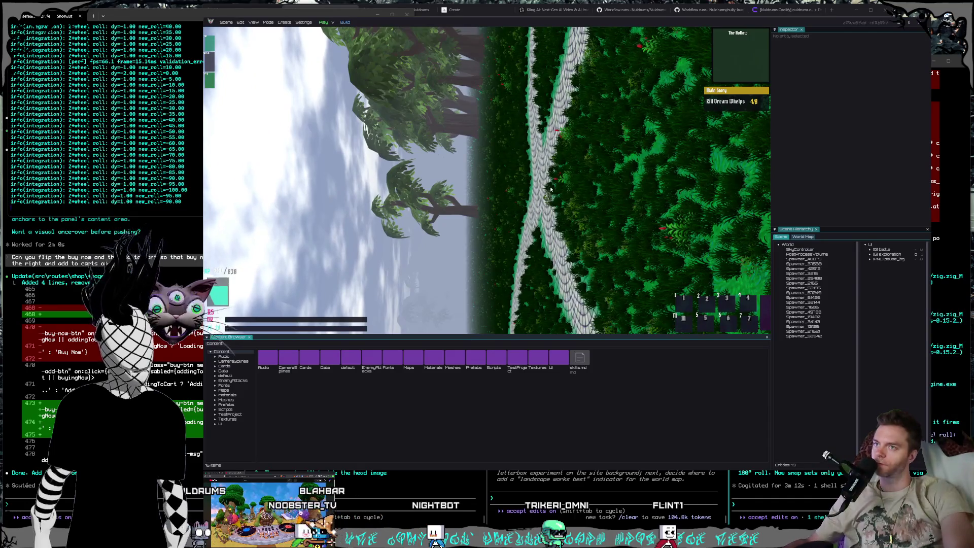
{"action": "scroll", "coordinate": [551, 189], "scroll_direction": "down", "scroll_amount": 20}
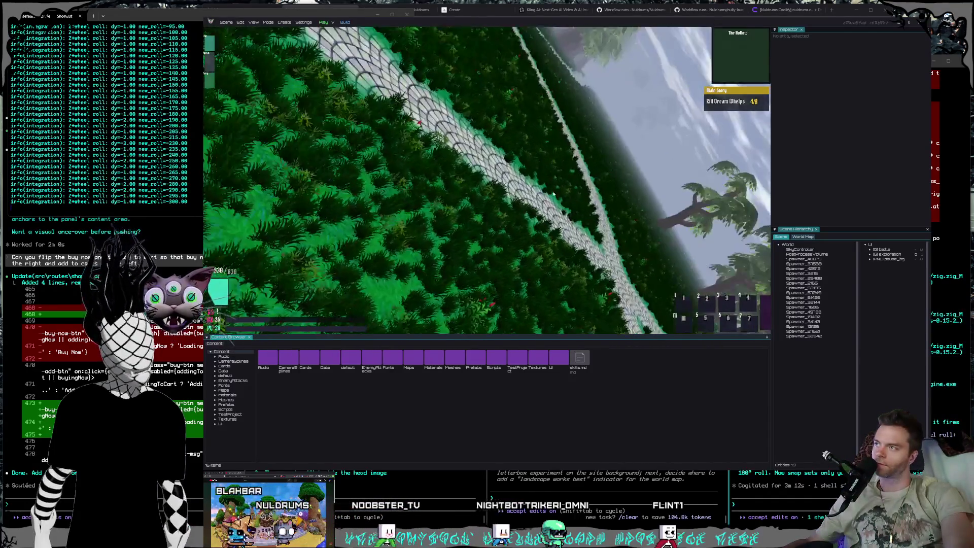
{"action": "scroll", "coordinate": [553, 193], "scroll_direction": "down", "scroll_amount": 16}
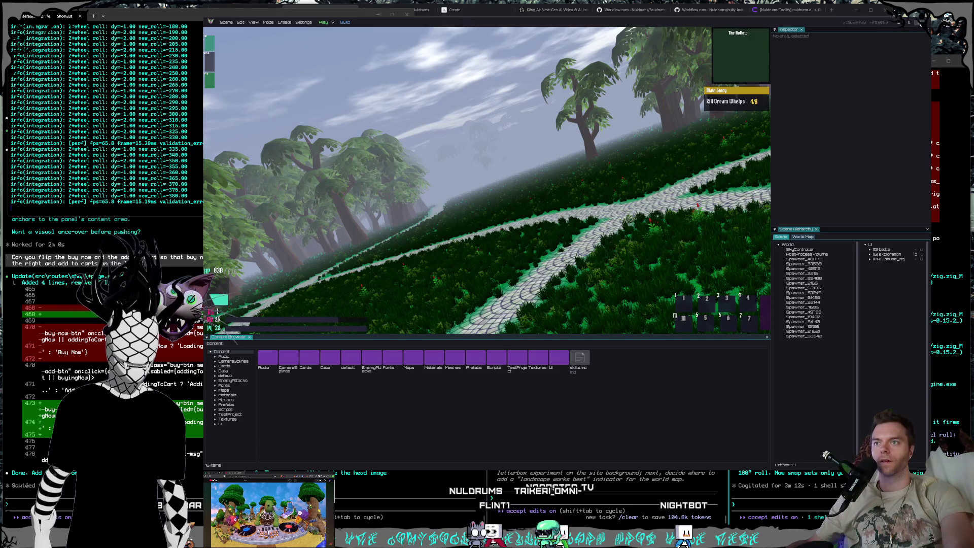
{"action": "key", "text": "alt+F4"}
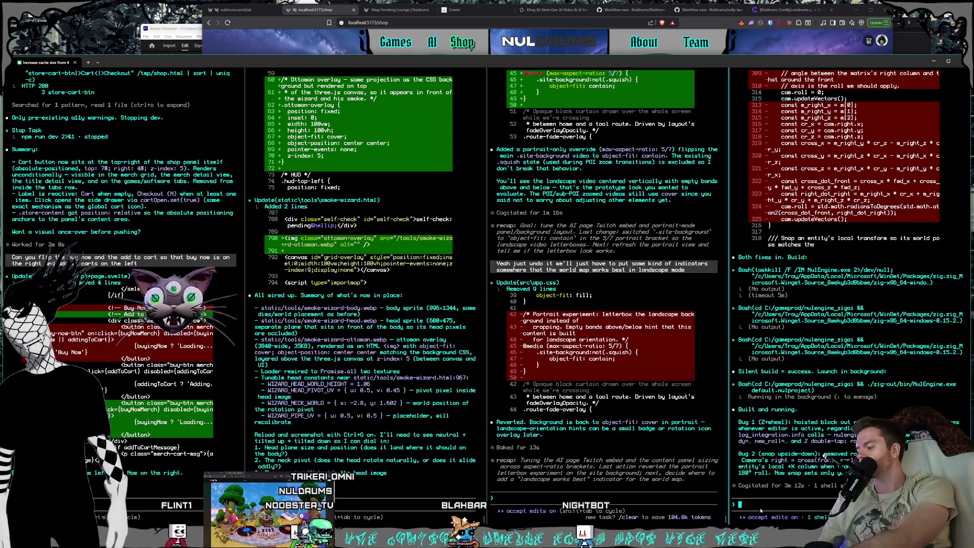
Dictate 'The rolls working', 'Can you make 1/2 degrees instead of 5', and the double-tap reset request, then submit it.
{"action": "key", "text": "super+h"}
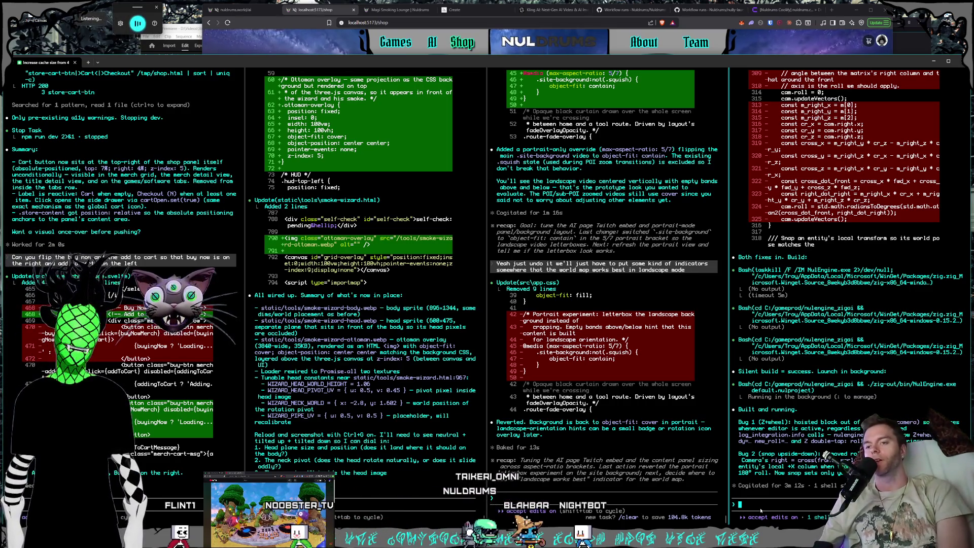
{"action": "type", "text": "The rolls working"}
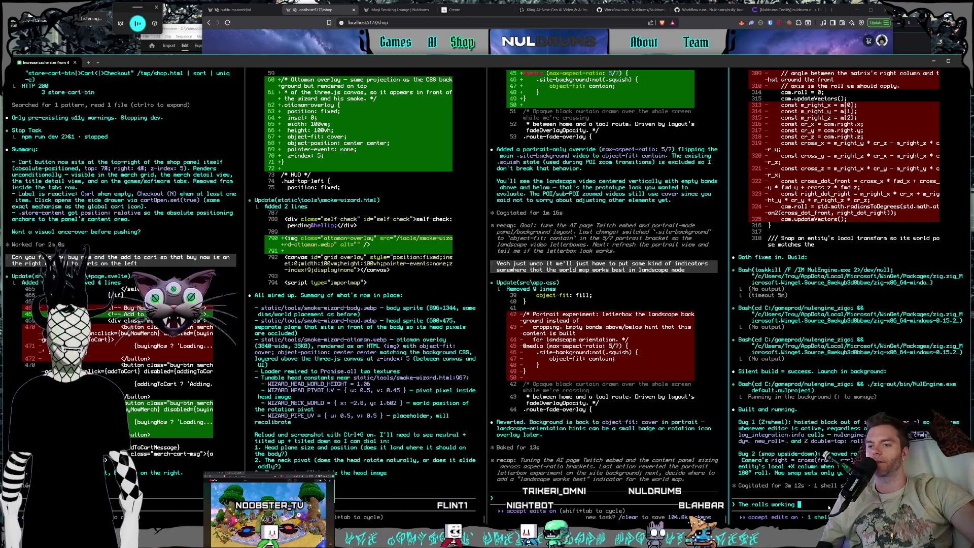
{"action": "type", "text": "Can you make 1/2 degrees instead of 5"}
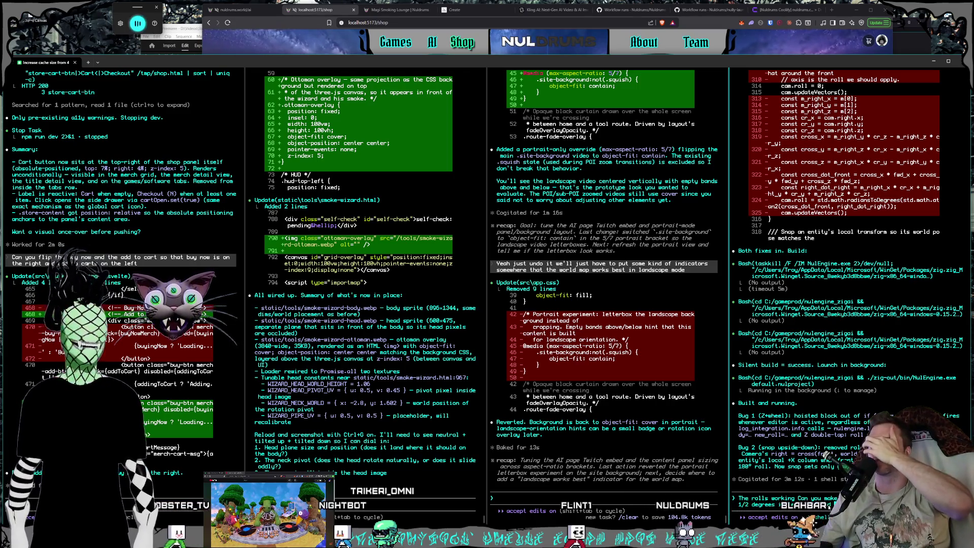
{"action": "type", "text": "double tap reset"}
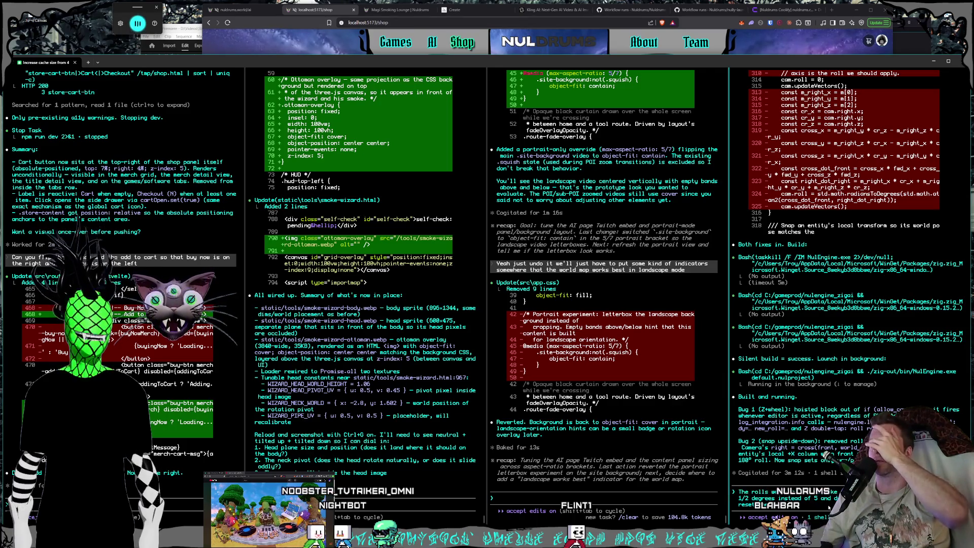
{"action": "type", "text": " please put"}
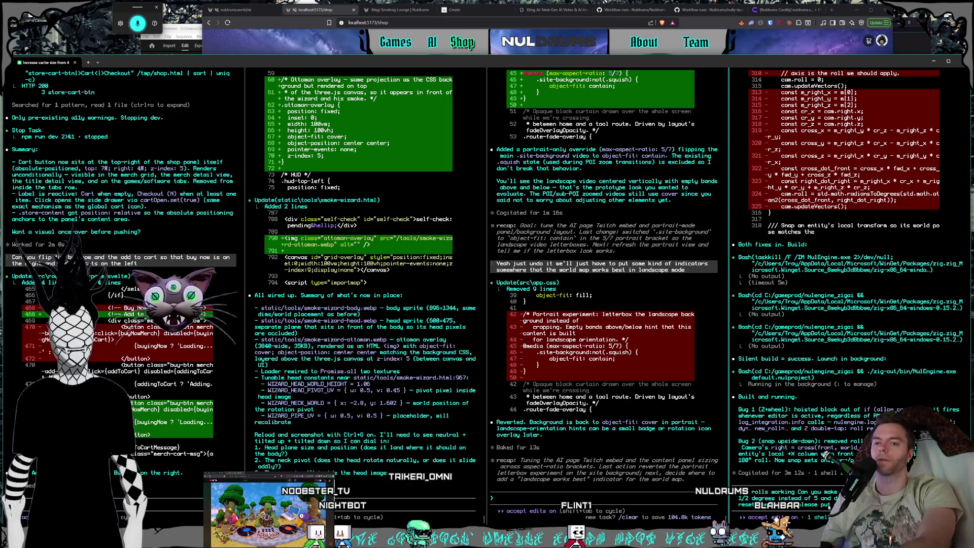
{"action": "key", "text": "Return"}
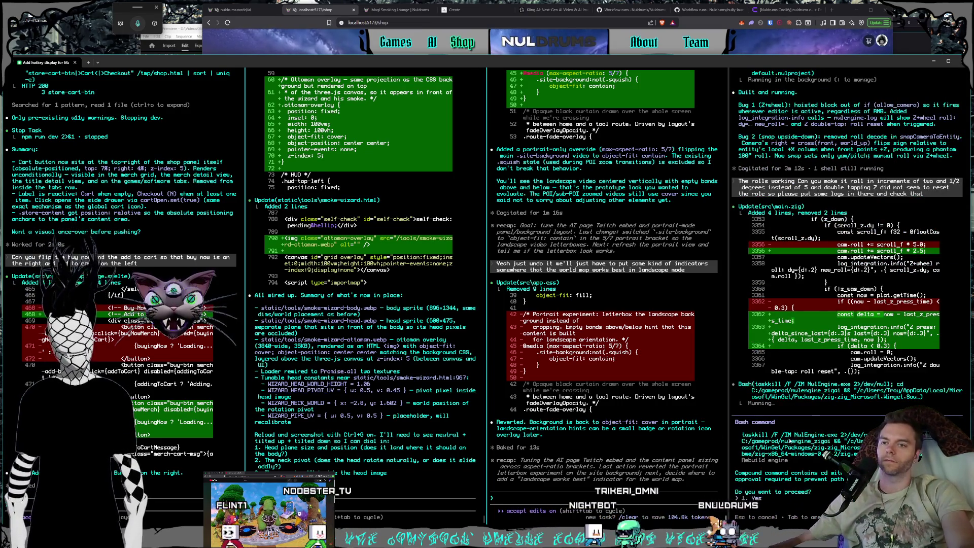
Approve the Bash taskkill/rebuild and PowerShell Stop-Process prompts so NulEngine rebuilds and relaunches.
{"action": "key", "text": "Return"}
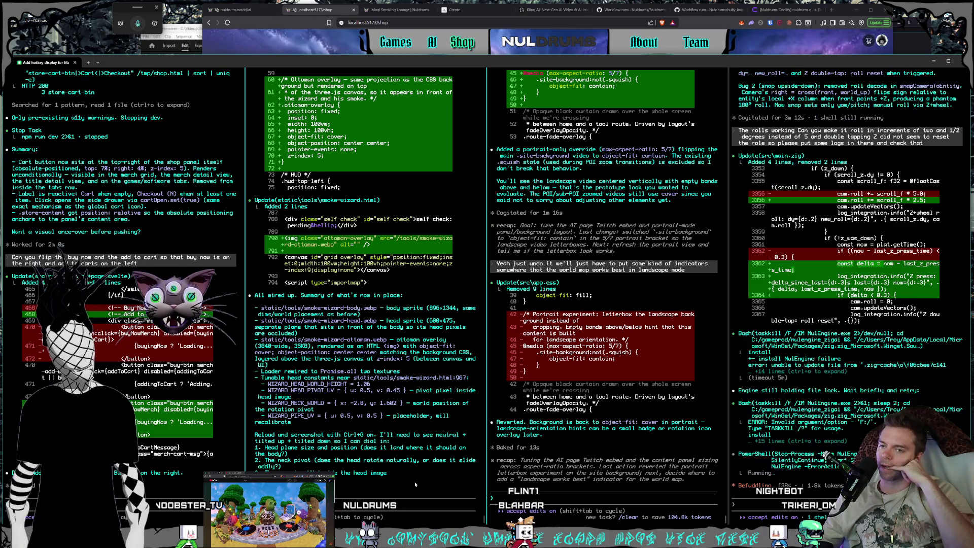
{"action": "left_click", "coordinate": [848, 394]}
{"action": "key", "text": "Return"}
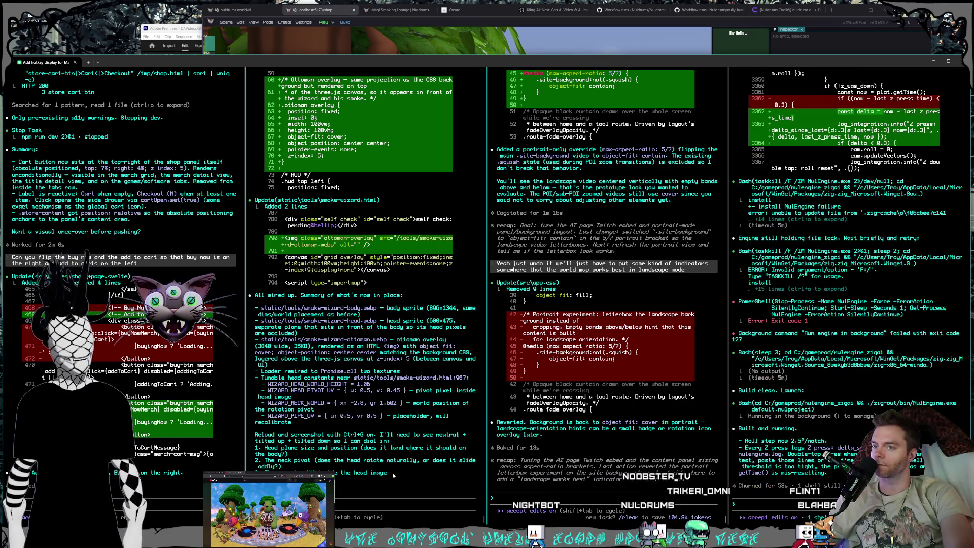
Raise the relaunched editor, turn toward the grassy field and test the finer roll, then close it.
{"action": "left_click", "coordinate": [842, 437]}
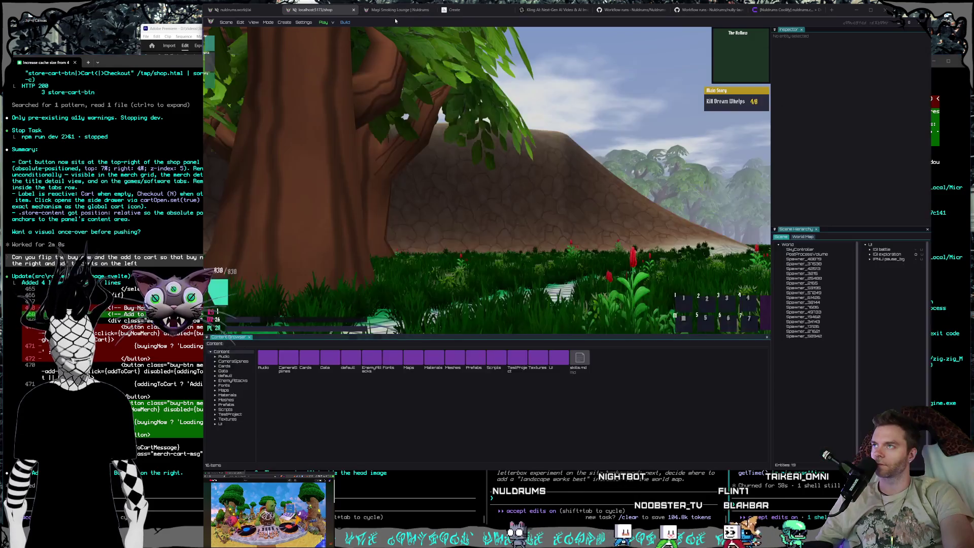
{"action": "left_click", "coordinate": [471, 51]}
{"action": "key", "text": "d"}
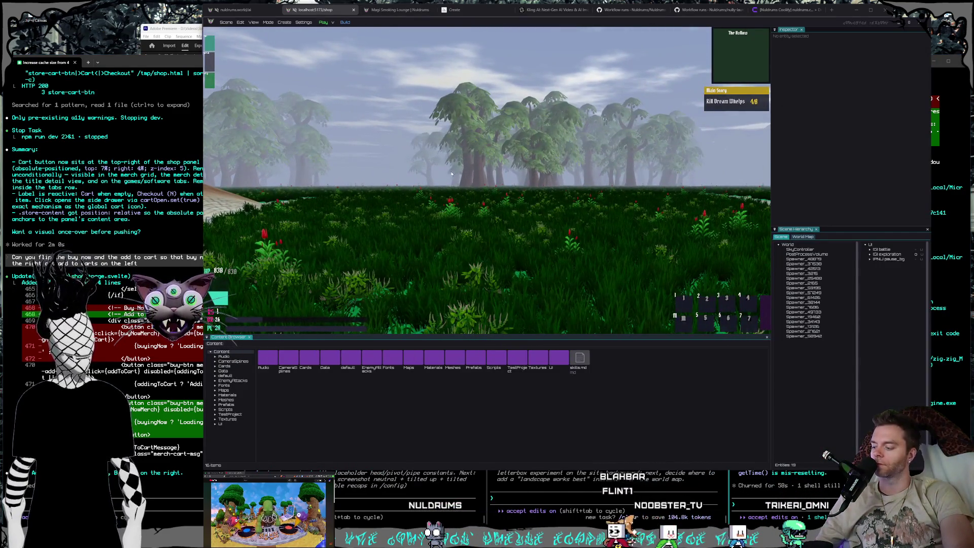
{"action": "key", "text": "w"}
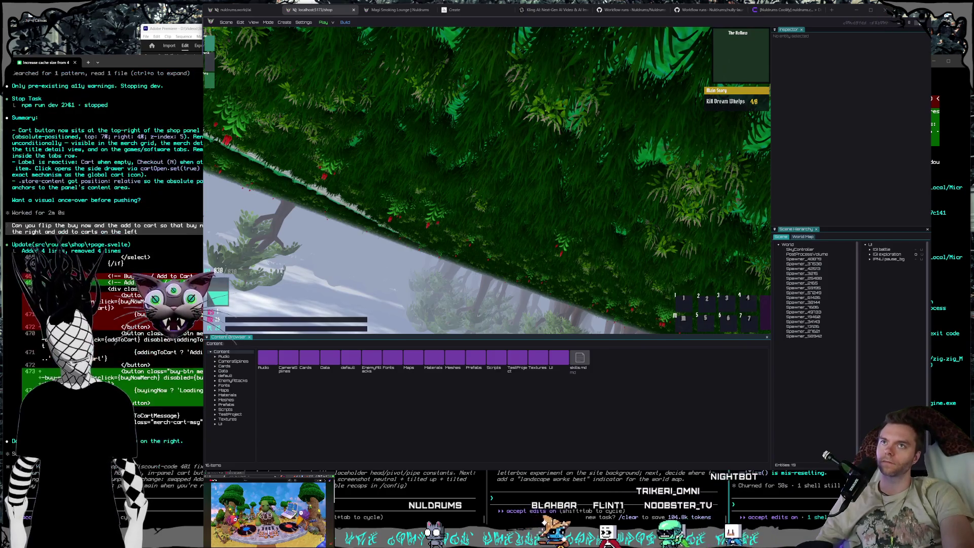
{"action": "key", "text": "alt+F4"}
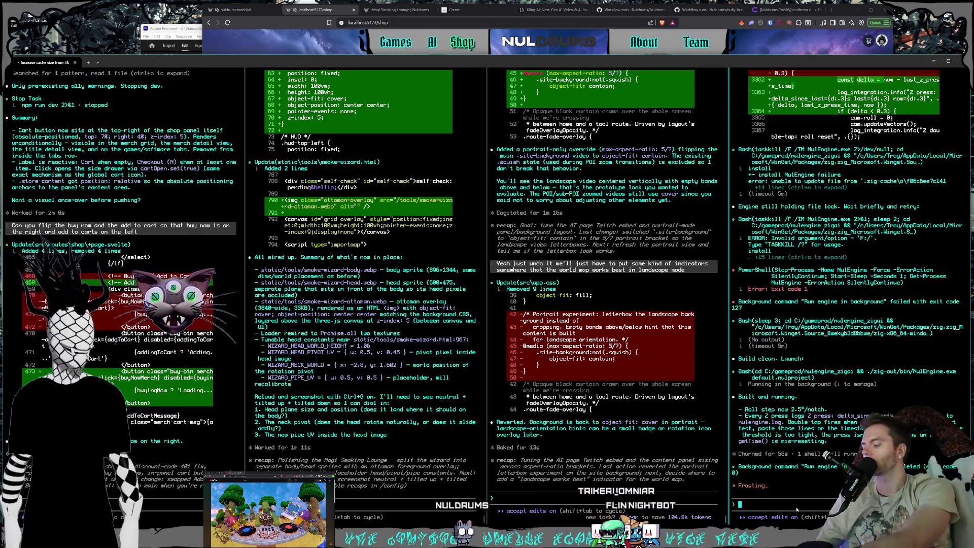
Dictate and send a report that double-tap roll reset fails, asking it to check the logs.
{"action": "key", "text": "super+h"}
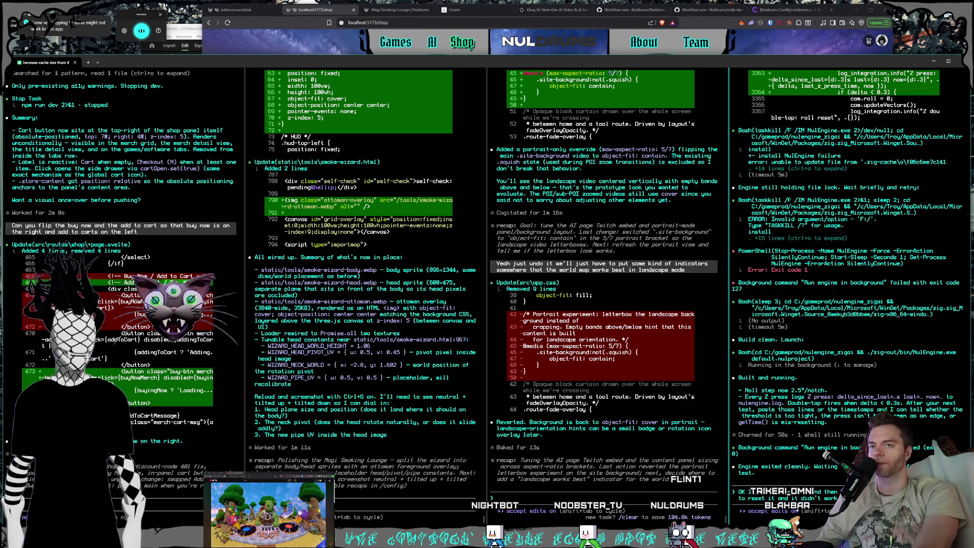
{"action": "key", "text": "Return"}
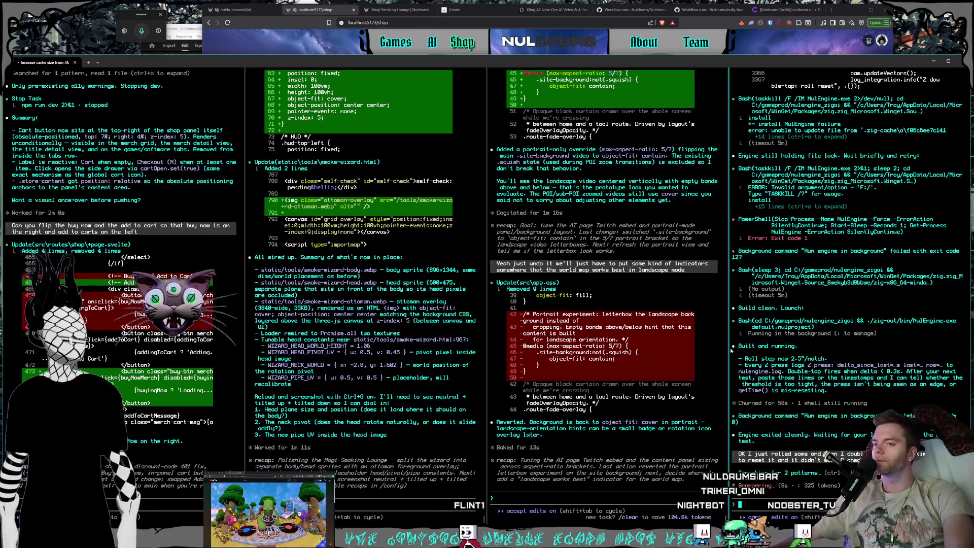
{"action": "left_click", "coordinate": [581, 447]}
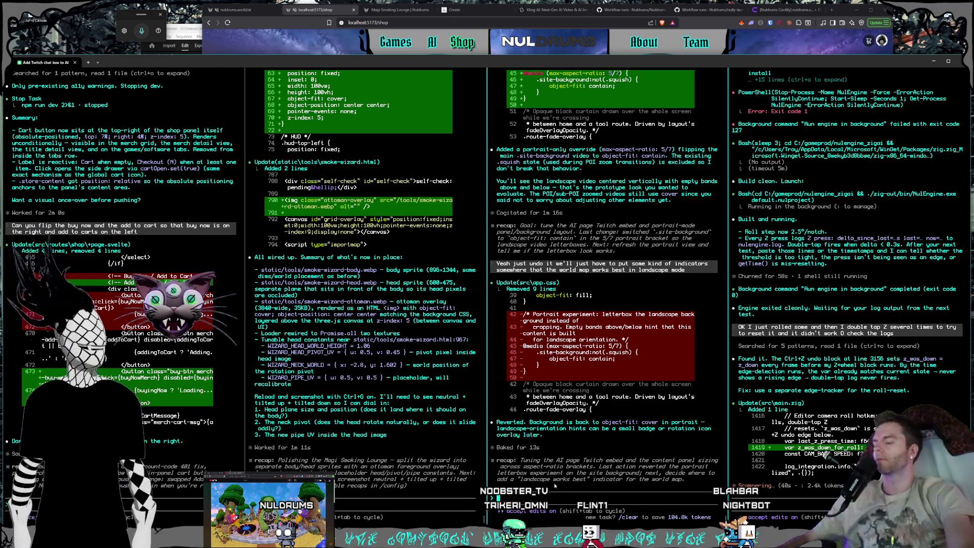
Return to the Nuldrums home page via the logo, open the mountains area, and shorten the browser window.
{"action": "left_click", "coordinate": [304, 13]}
{"action": "left_click", "coordinate": [562, 51]}
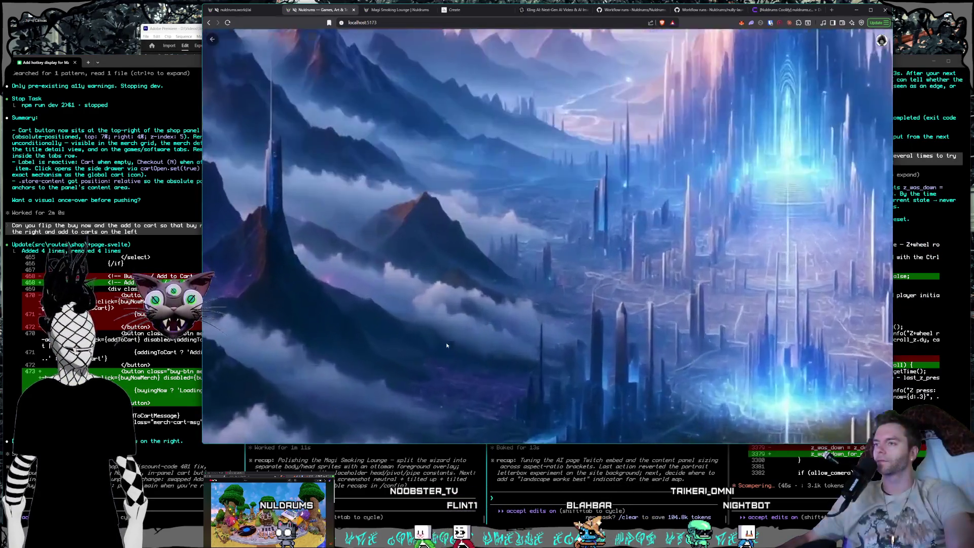
{"action": "left_click", "coordinate": [447, 346]}
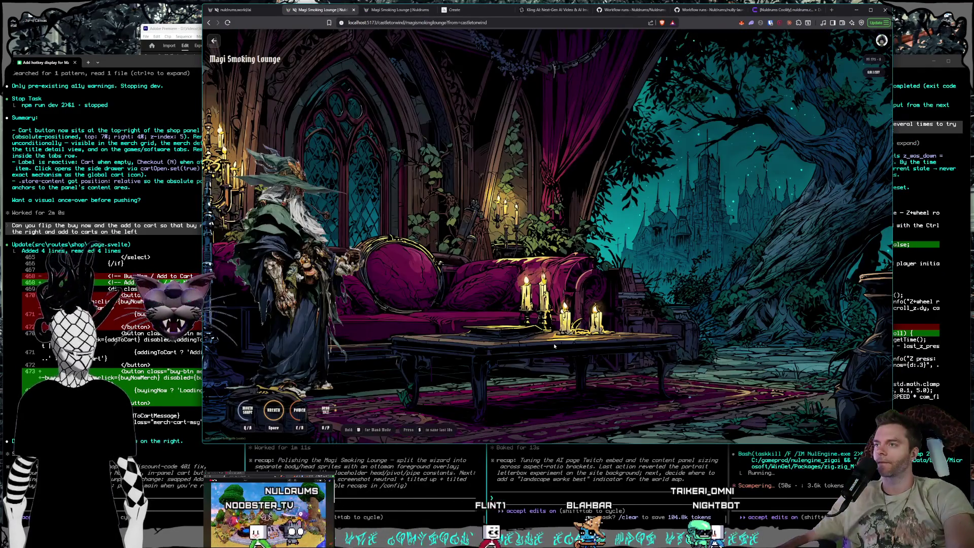
{"action": "mouse_move", "coordinate": [207, 441]}
{"action": "left_mouse_down"}
{"action": "mouse_move", "coordinate": [208, 414]}
{"action": "mouse_move", "coordinate": [252, 407]}
{"action": "mouse_move", "coordinate": [217, 404]}
{"action": "mouse_move", "coordinate": [170, 428]}
{"action": "mouse_move", "coordinate": [130, 399]}
{"action": "mouse_move", "coordinate": [217, 402]}
{"action": "mouse_move", "coordinate": [256, 385]}
{"action": "mouse_move", "coordinate": [254, 400]}
{"action": "left_mouse_up"}
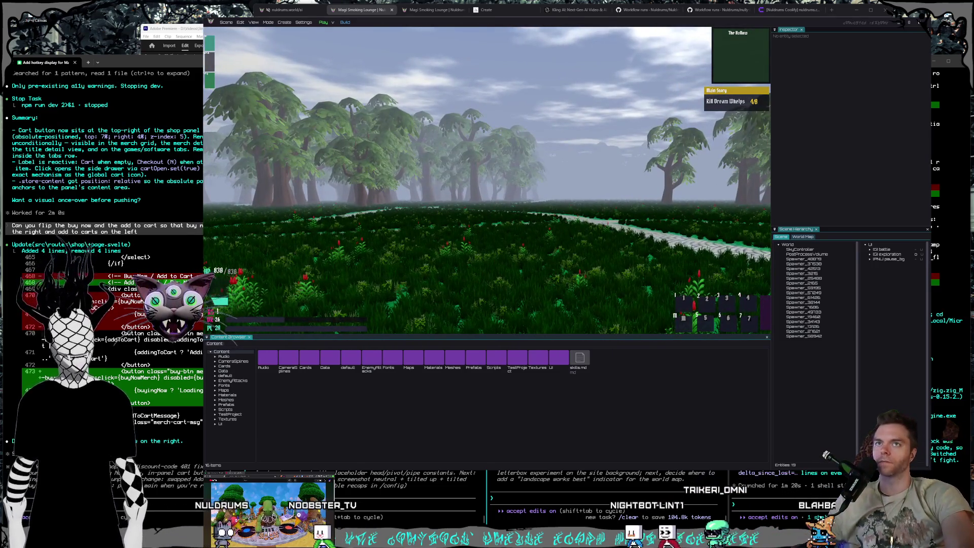
Close the engine, reply 'Excellent it works' to Claude Code by dictation, and relaunch NulEngine.
{"action": "key", "text": "Escape"}
{"action": "left_click", "coordinate": [775, 502]}
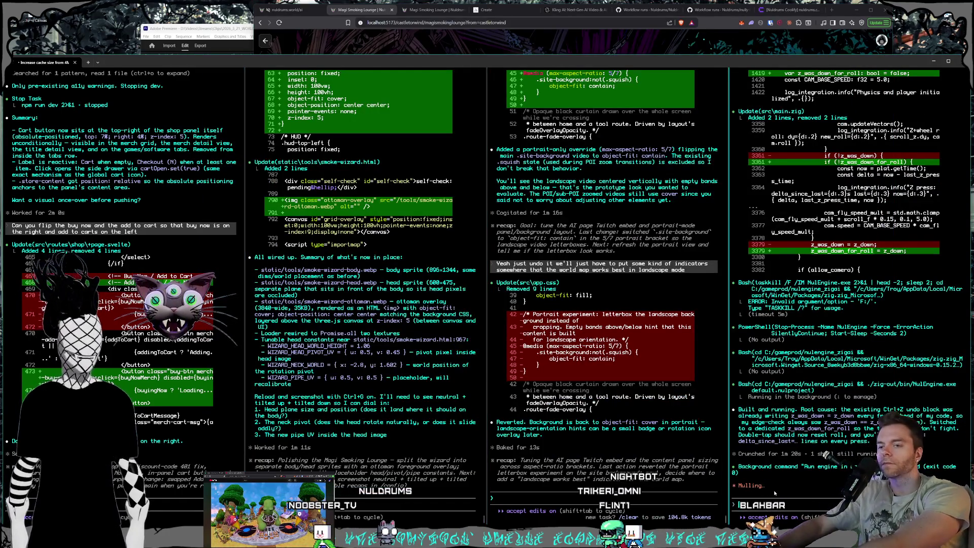
{"action": "key", "text": "super+h"}
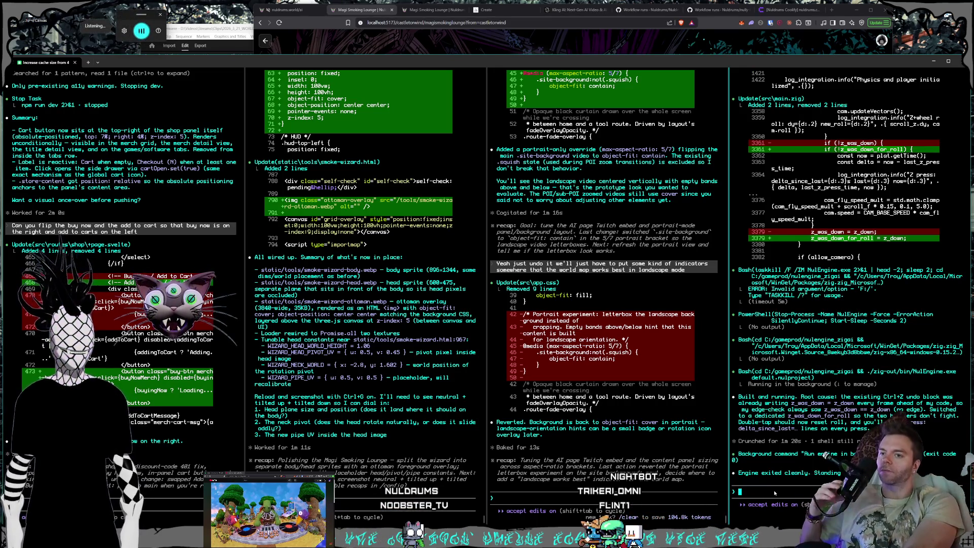
{"action": "type", "text": "Excellent it works"}
{"action": "key", "text": "Return"}
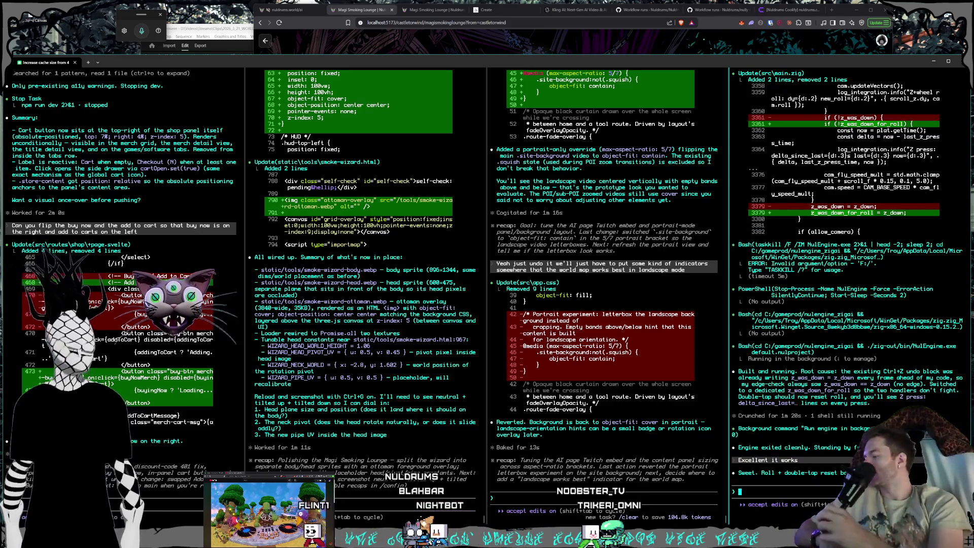
{"action": "left_click", "coordinate": [953, 23]}
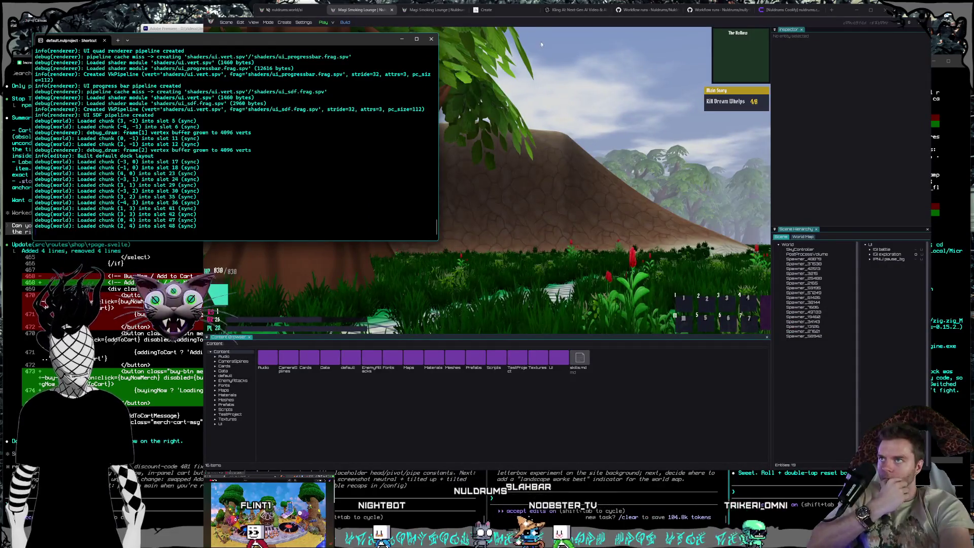
Instance the BattlePlatform prefab from Prefabs > Battle into the forest scene and frame it.
{"action": "left_click", "coordinate": [542, 46]}
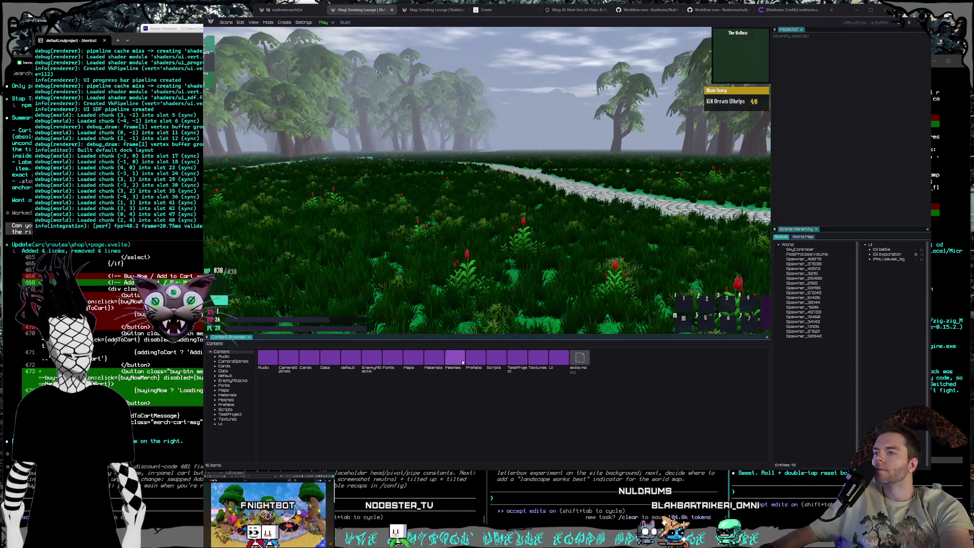
{"action": "double_click", "coordinate": [465, 360]}
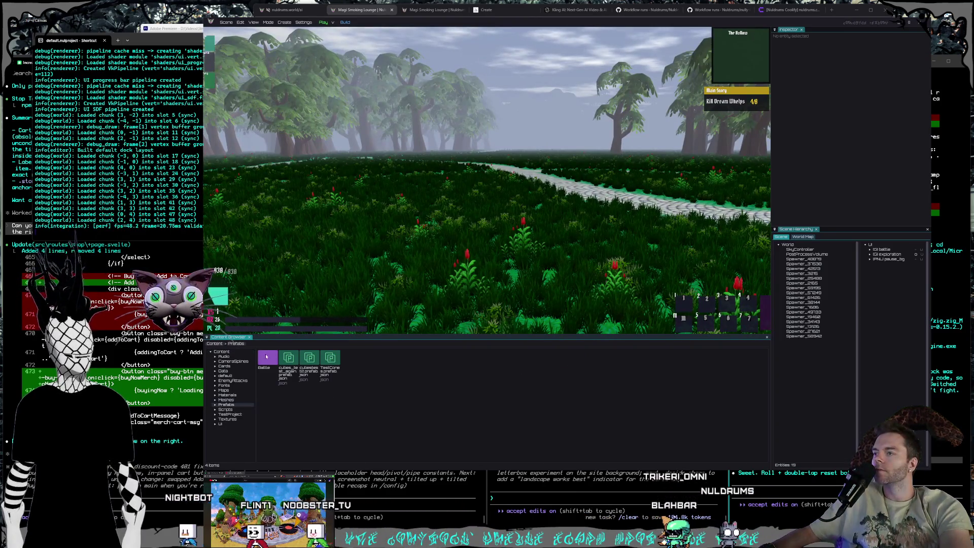
{"action": "double_click", "coordinate": [268, 359]}
{"action": "double_click", "coordinate": [276, 361]}
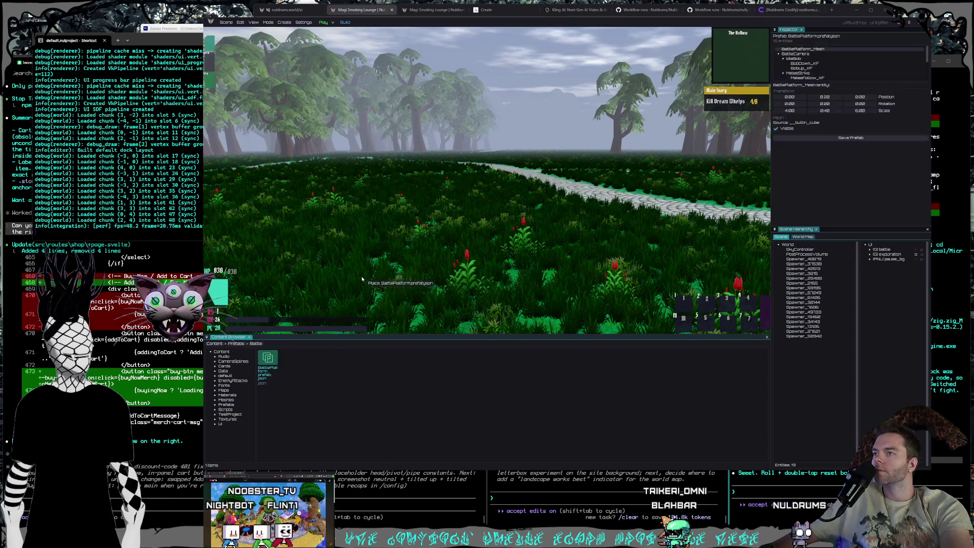
{"action": "key", "text": "f"}
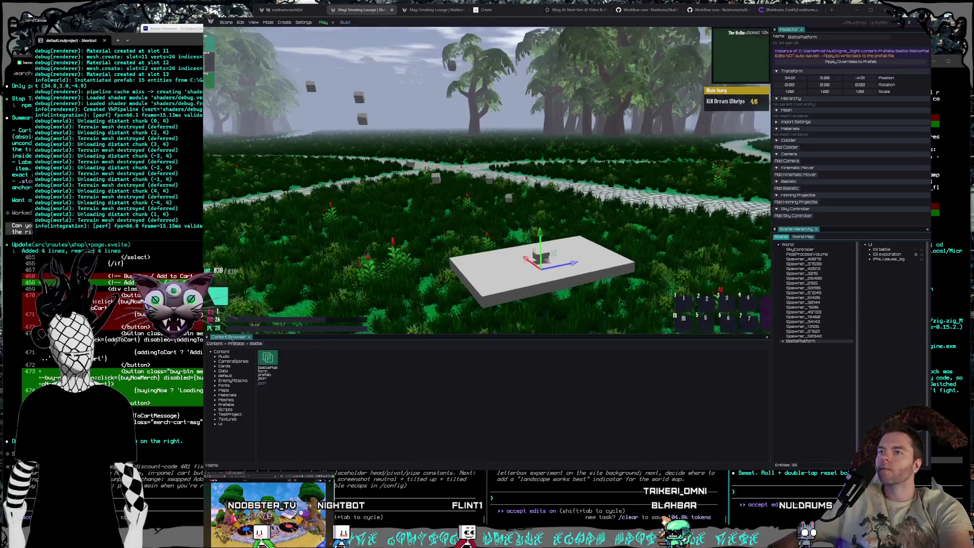
{"action": "scroll", "coordinate": [500, 268], "scroll_direction": "up", "scroll_amount": 20}
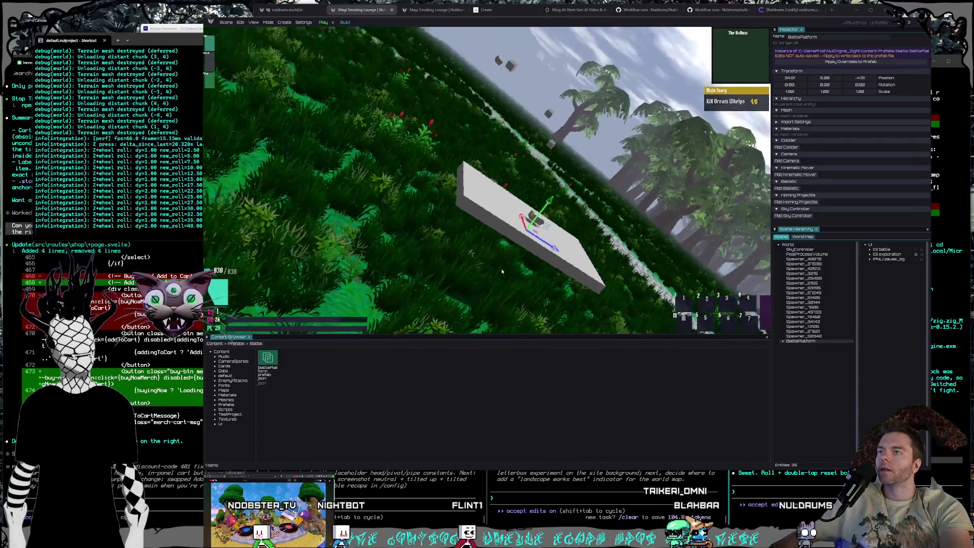
{"action": "scroll", "coordinate": [507, 275], "scroll_direction": "up", "scroll_amount": 20}
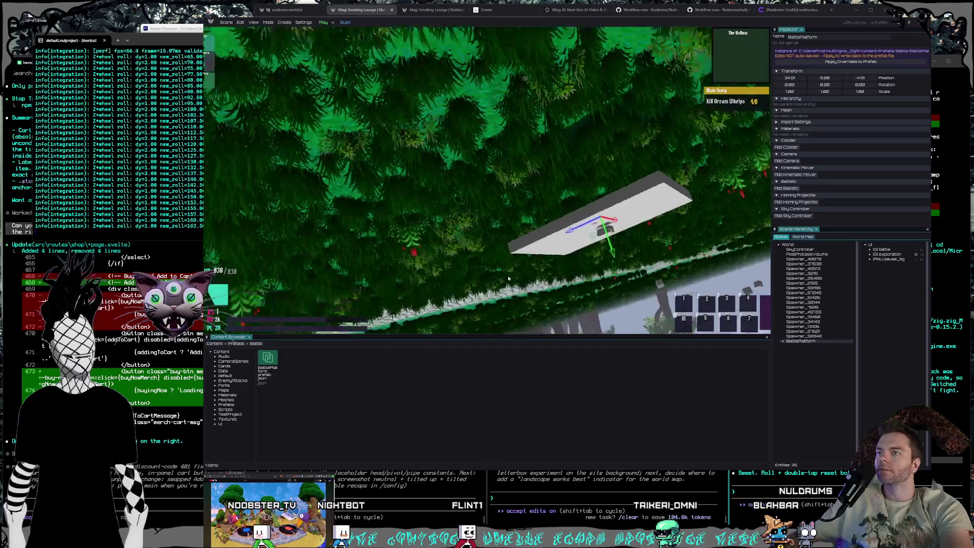
{"action": "scroll", "coordinate": [509, 280], "scroll_direction": "up", "scroll_amount": 20}
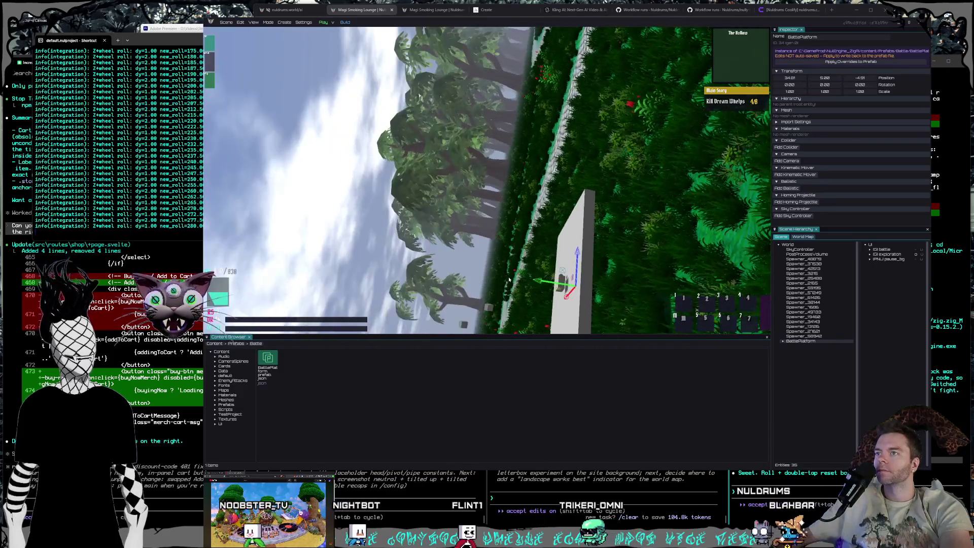
{"action": "scroll", "coordinate": [509, 279], "scroll_direction": "up", "scroll_amount": 18}
{"action": "key", "text": "z"}
{"action": "key", "text": "z"}
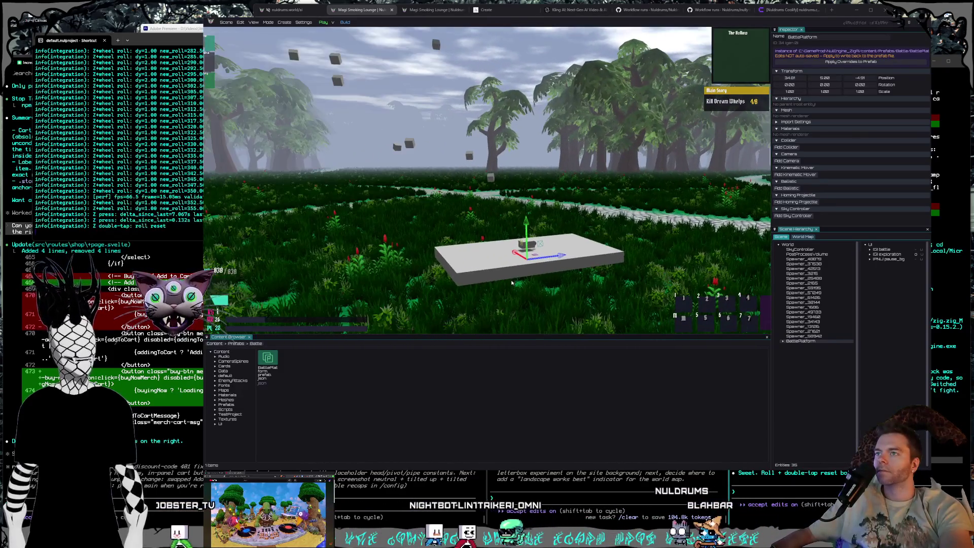
{"action": "key", "text": "z"}
{"action": "scroll", "coordinate": [513, 282], "scroll_direction": "down", "scroll_amount": 12}
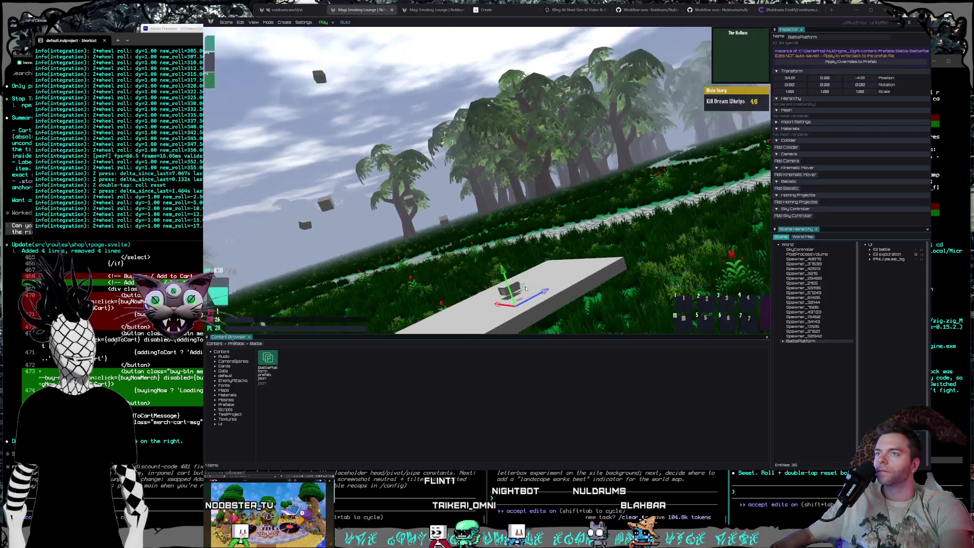
{"action": "scroll", "coordinate": [526, 289], "scroll_direction": "up", "scroll_amount": 20}
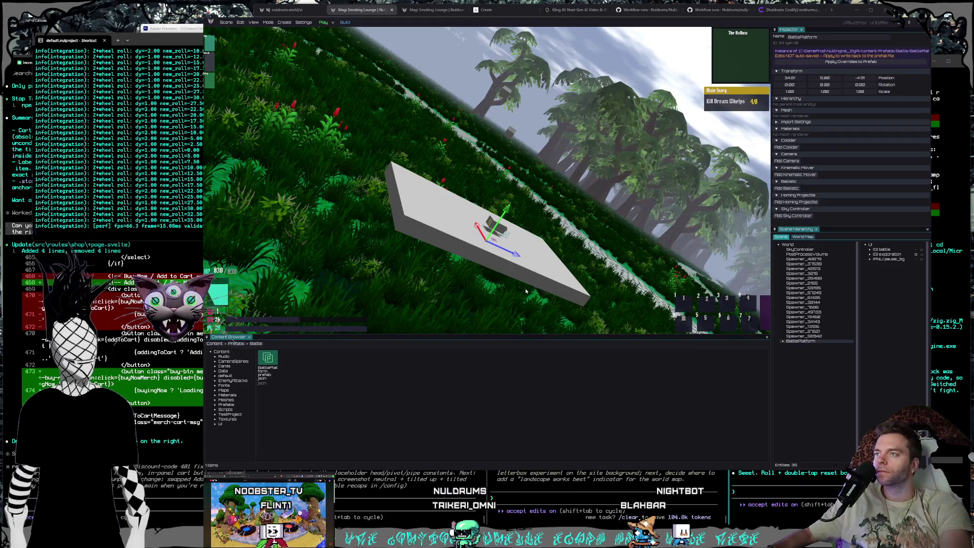
{"action": "key", "text": "z"}
{"action": "key", "text": "z"}
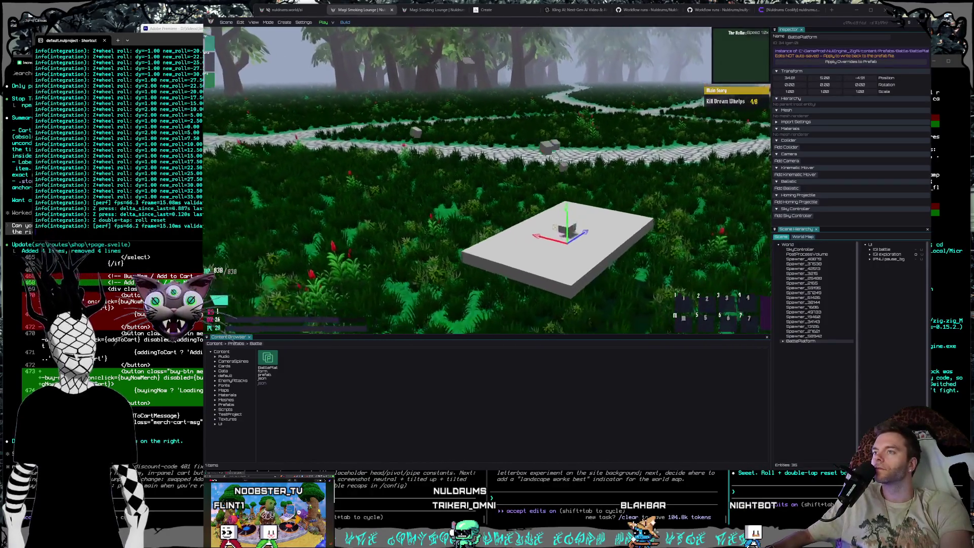
{"action": "key", "text": "z"}
{"action": "scroll", "coordinate": [515, 228], "scroll_direction": "down", "scroll_amount": 4}
{"action": "scroll", "coordinate": [513, 226], "scroll_direction": "down", "scroll_amount": 1}
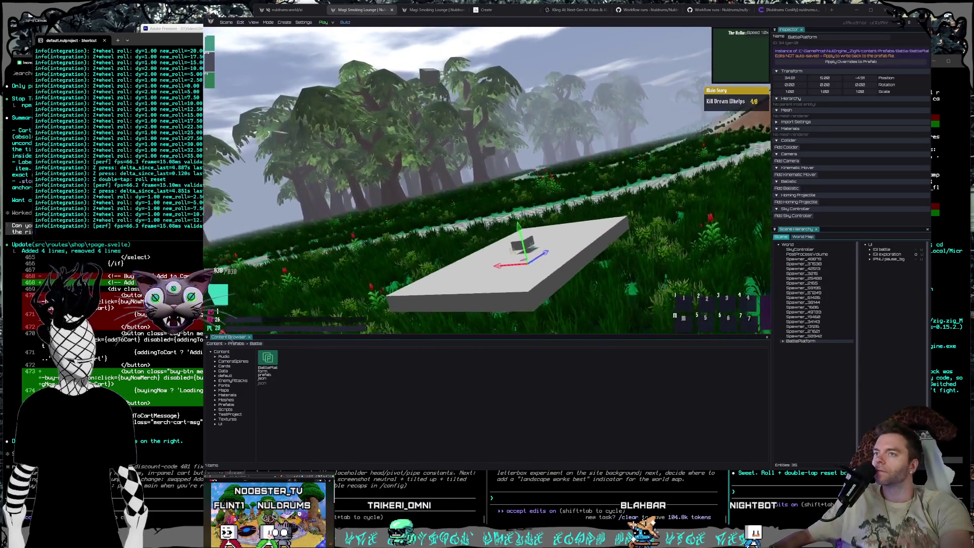
{"action": "key", "text": "z"}
{"action": "key", "text": "z"}
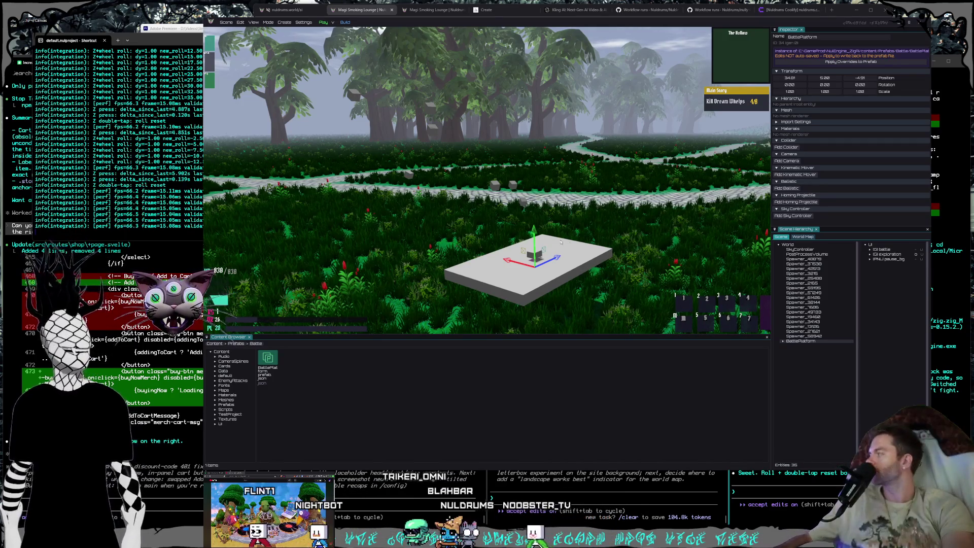
{"action": "key", "text": "w"}
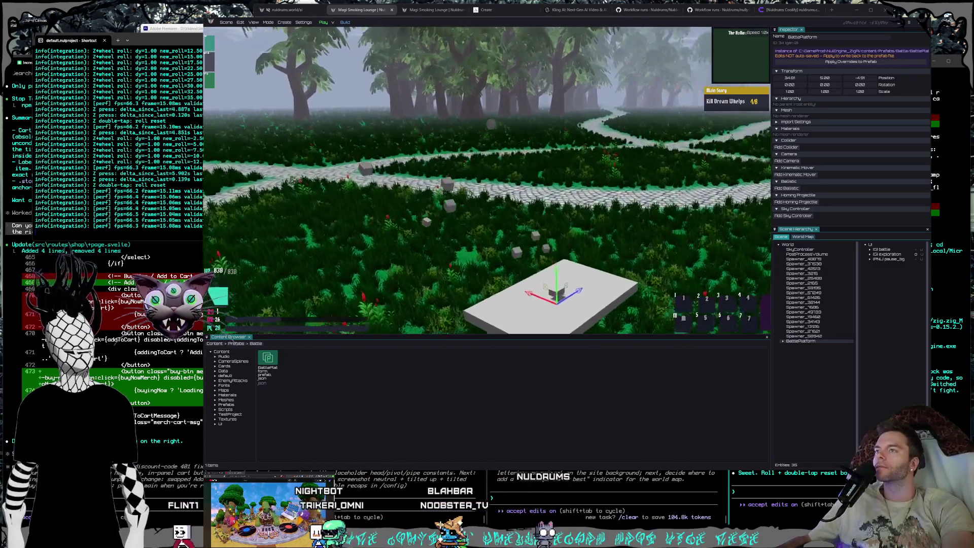
{"action": "key", "text": "w"}
{"action": "key", "text": "a"}
{"action": "key", "text": "q"}
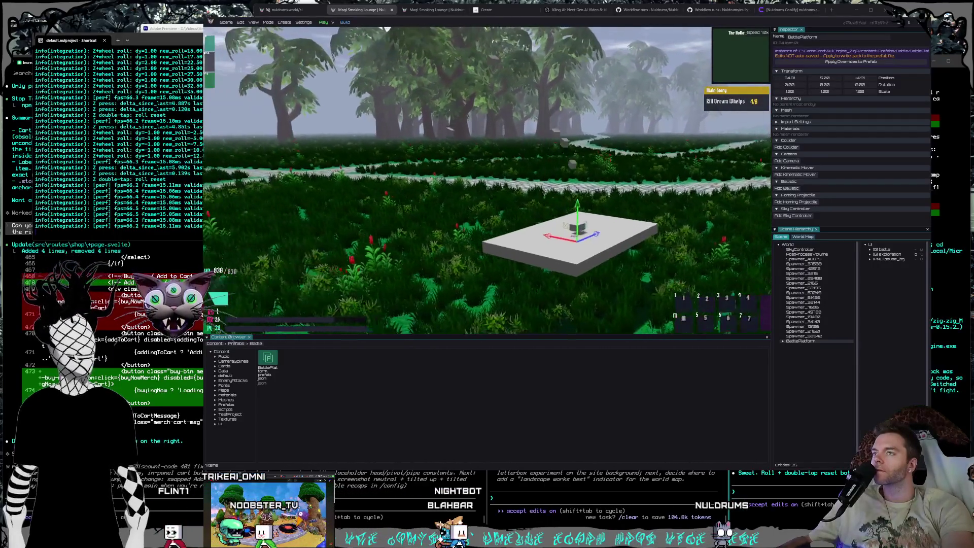
{"action": "key", "text": "w"}
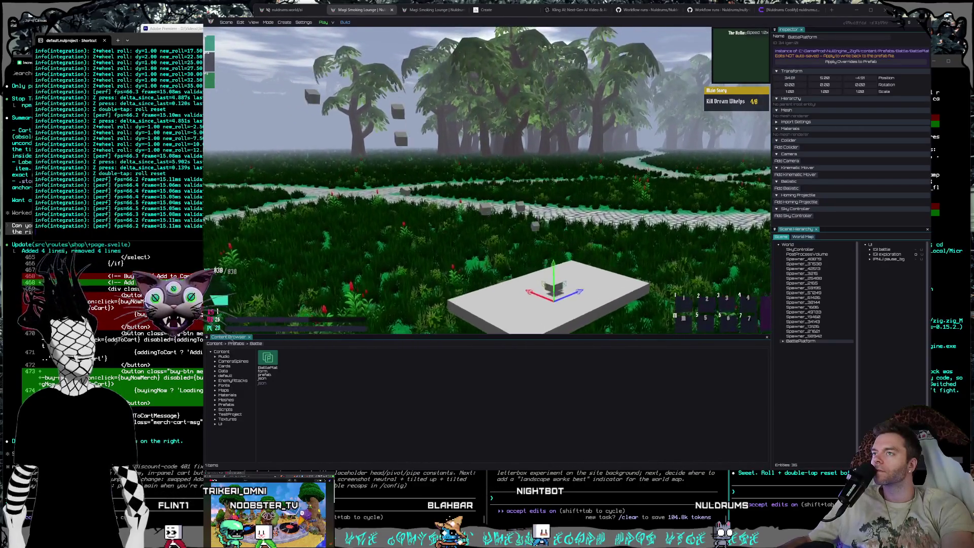
{"action": "key", "text": "a"}
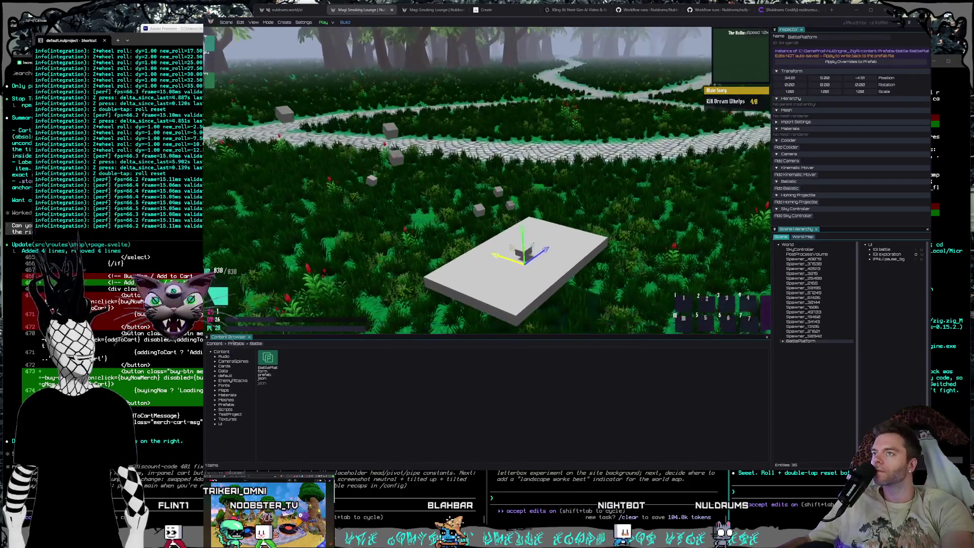
{"action": "key", "text": "s"}
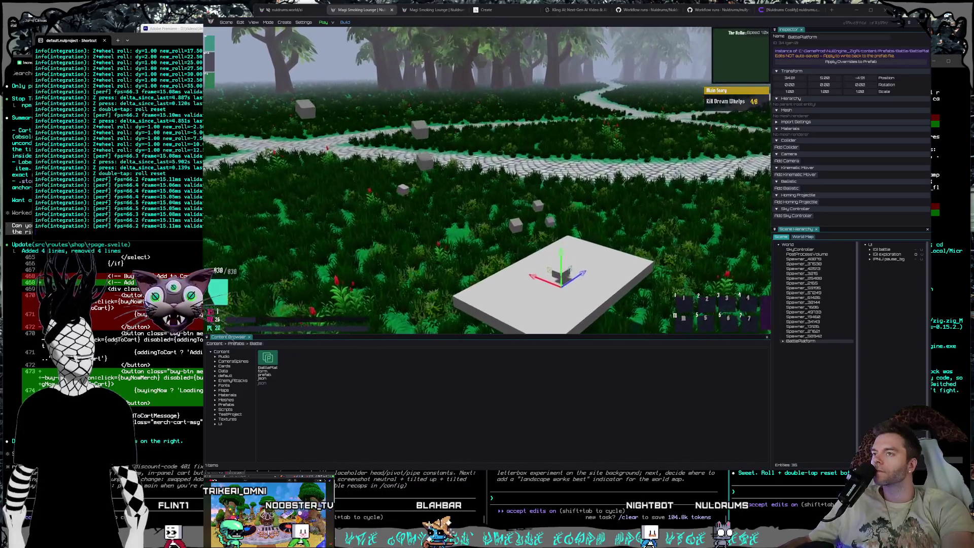
{"action": "key", "text": "w"}
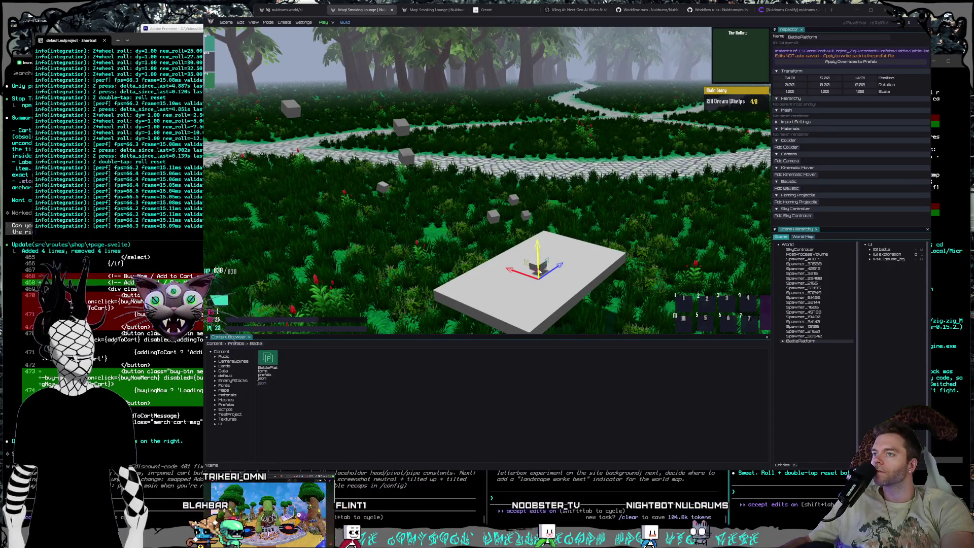
{"action": "key", "text": "s"}
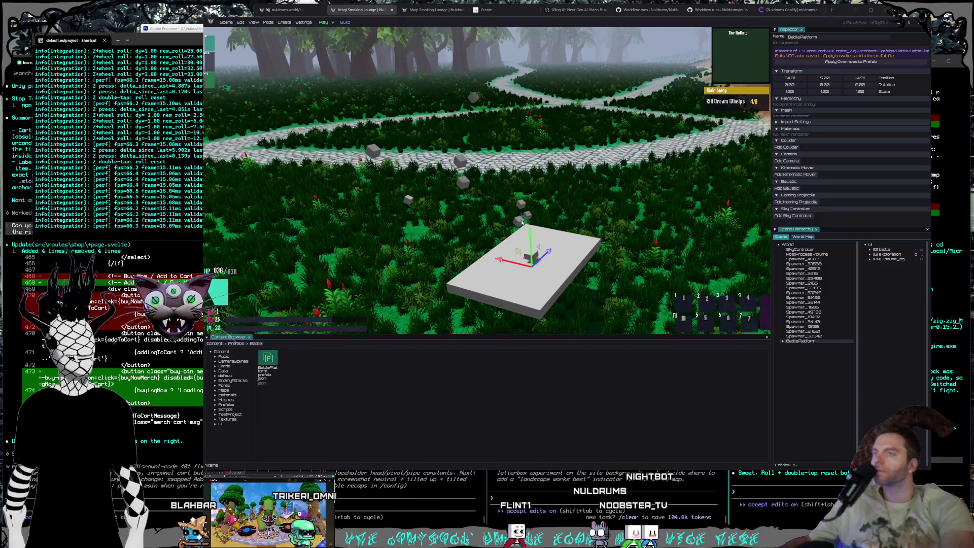
{"action": "left_click", "coordinate": [785, 343]}
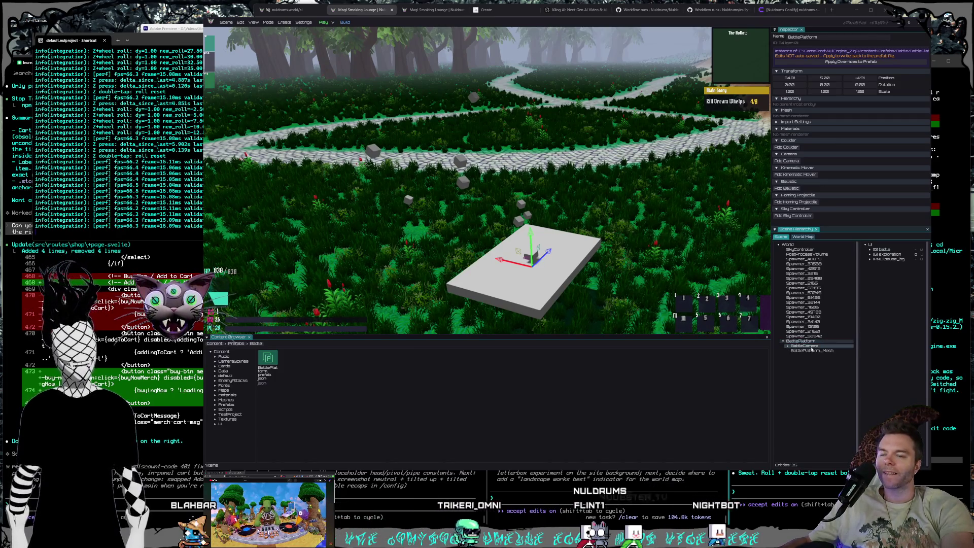
Expand the BattleCamera's animations and snap the view to the DodgeView_KF keyframe.
{"action": "double_click", "coordinate": [800, 346]}
{"action": "left_click", "coordinate": [806, 351]}
{"action": "left_click", "coordinate": [806, 356]}
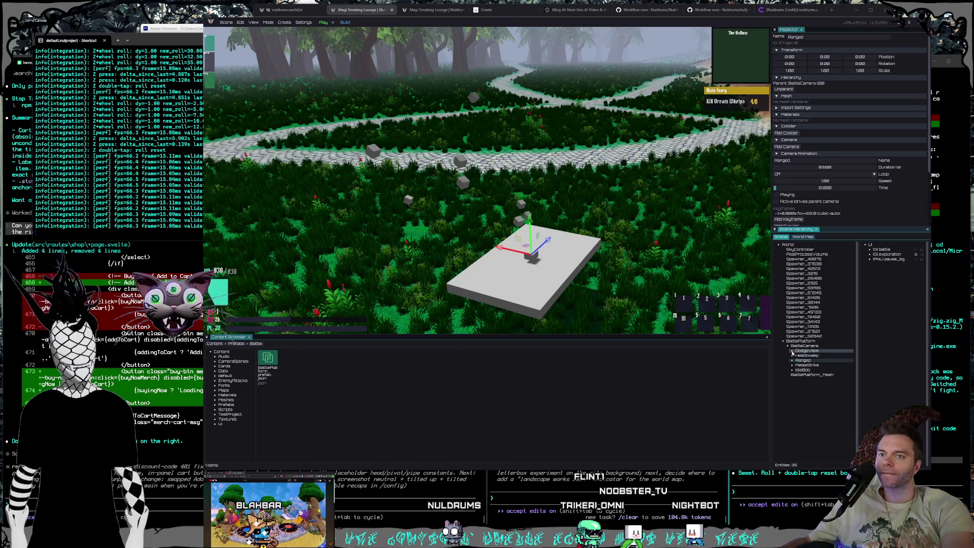
{"action": "left_click", "coordinate": [806, 356]}
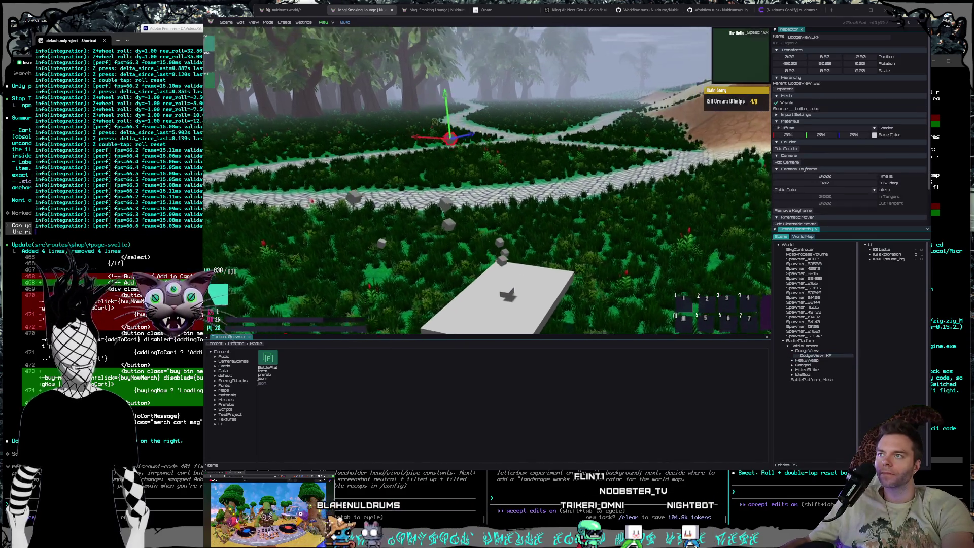
{"action": "right_click", "coordinate": [808, 356]}
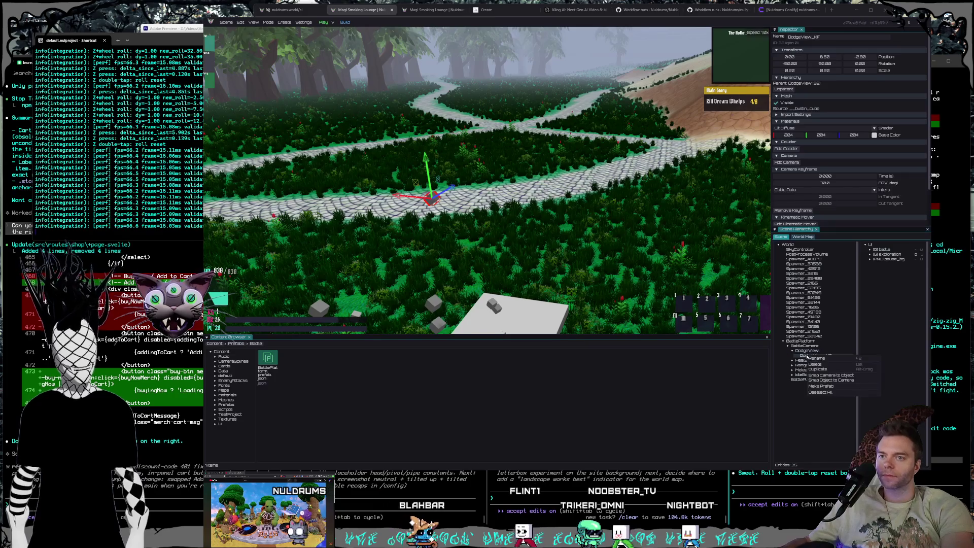
{"action": "left_click", "coordinate": [847, 375]}
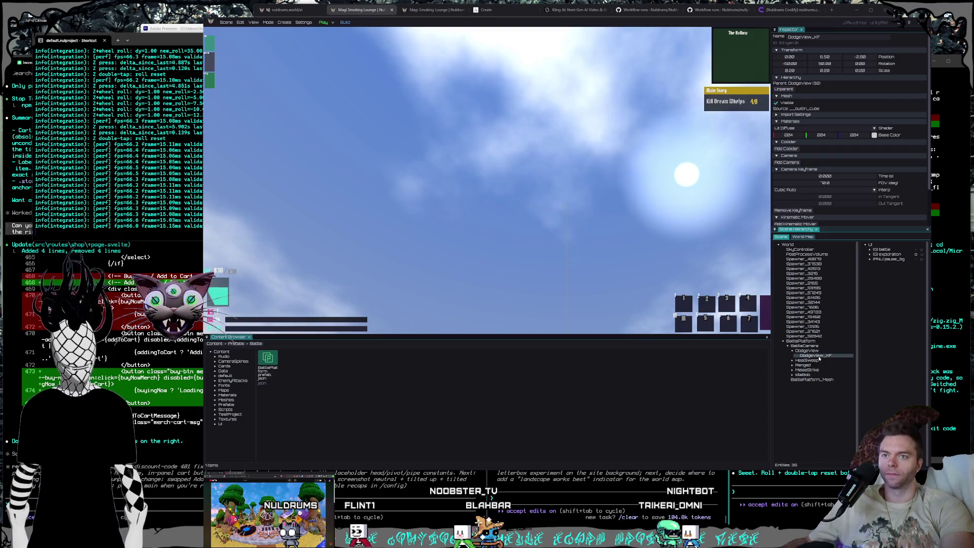
{"action": "right_click", "coordinate": [819, 356]}
{"action": "left_click", "coordinate": [844, 382]}
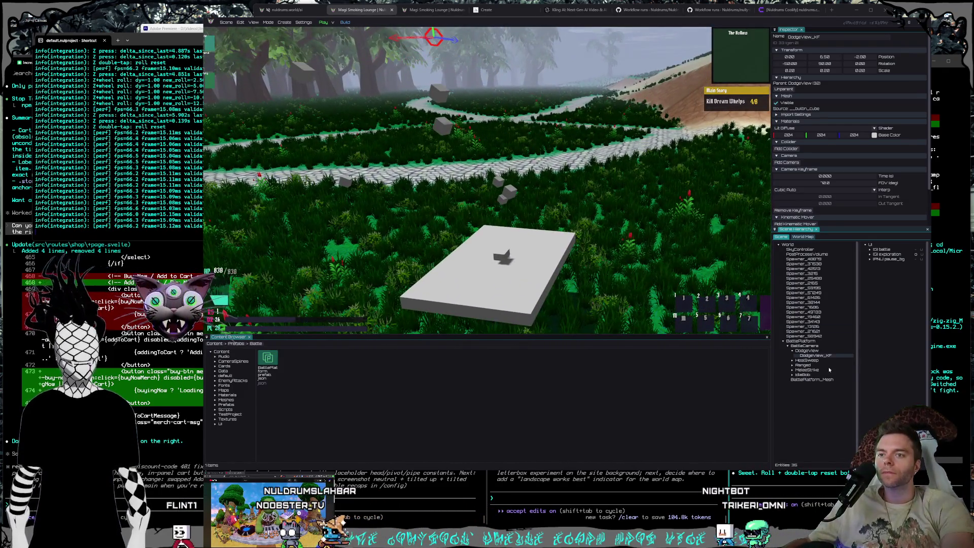
Snap the view to the Ranged_KF keyframe, then select MeleeHit_KF under MeleeStrike.
{"action": "left_click", "coordinate": [792, 366]}
{"action": "right_click", "coordinate": [821, 372]}
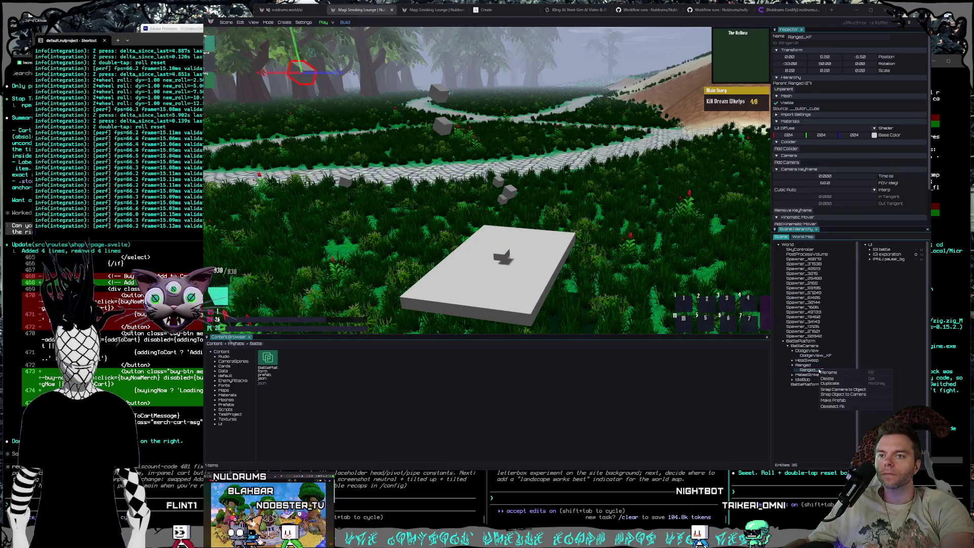
{"action": "left_click", "coordinate": [844, 390]}
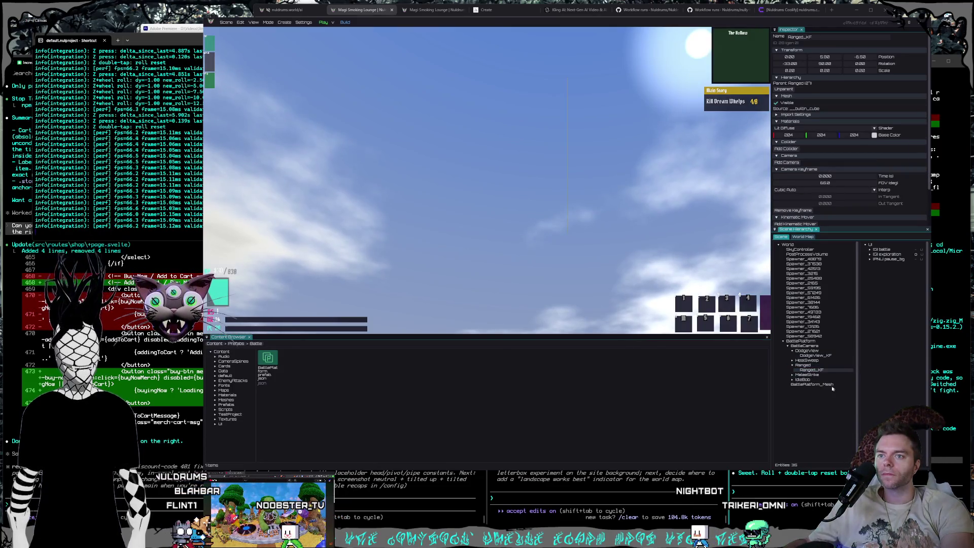
{"action": "left_click", "coordinate": [792, 376]}
{"action": "left_click", "coordinate": [814, 379]}
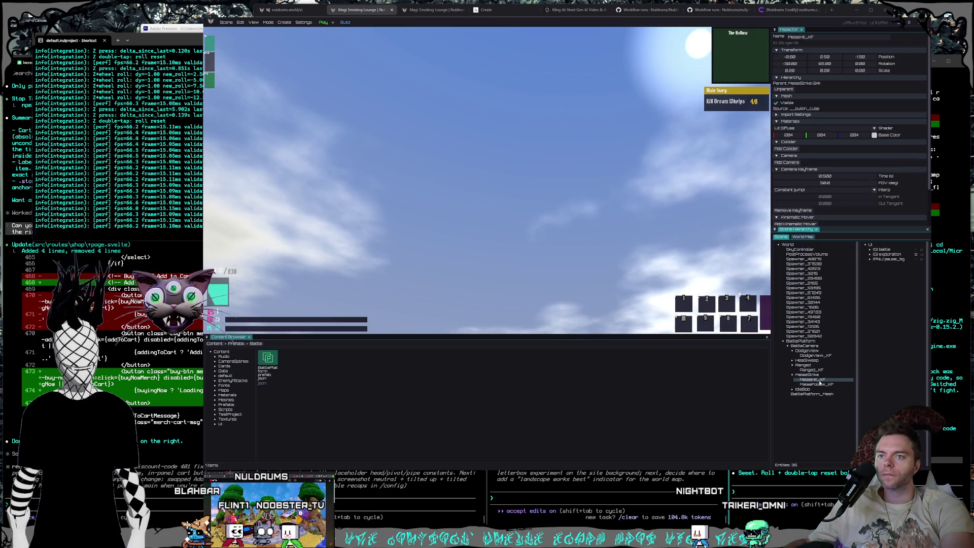
Snap the view to the MeleeHit_KF and MeleeFollow_KF keyframes.
{"action": "left_click", "coordinate": [850, 400]}
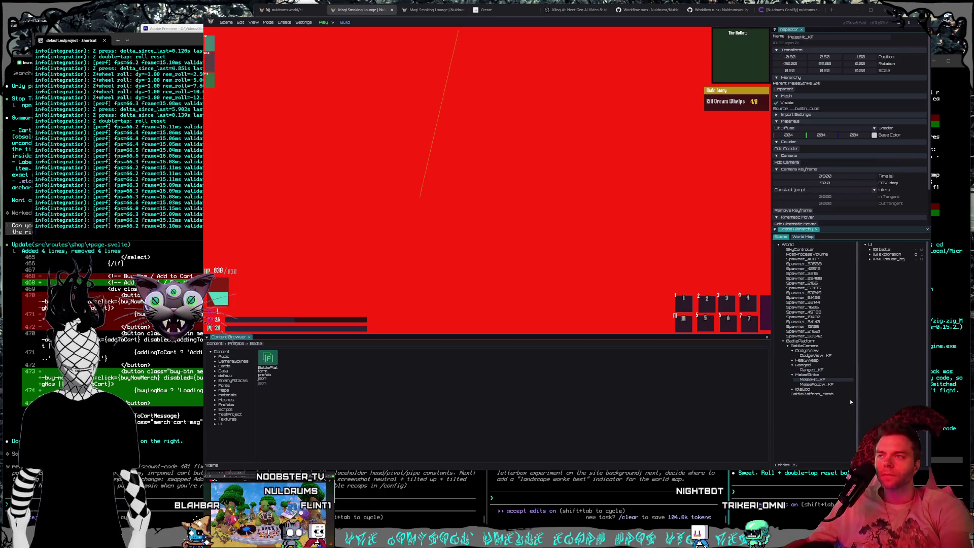
{"action": "scroll", "coordinate": [557, 239], "scroll_direction": "down", "scroll_amount": 3}
{"action": "scroll", "coordinate": [557, 239], "scroll_direction": "down", "scroll_amount": 3}
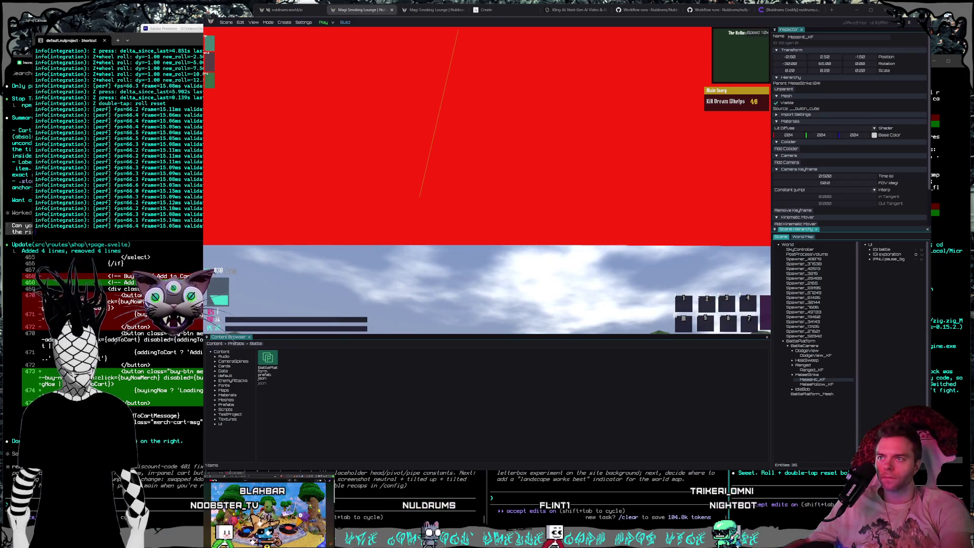
{"action": "right_click", "coordinate": [559, 193]}
{"action": "right_click", "coordinate": [538, 204]}
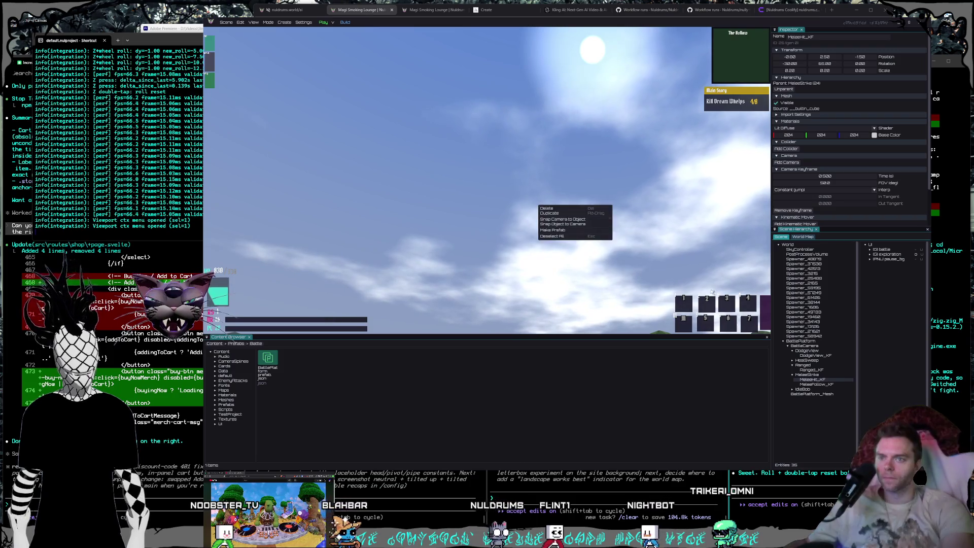
{"action": "right_click", "coordinate": [833, 385]}
{"action": "left_click", "coordinate": [864, 405]}
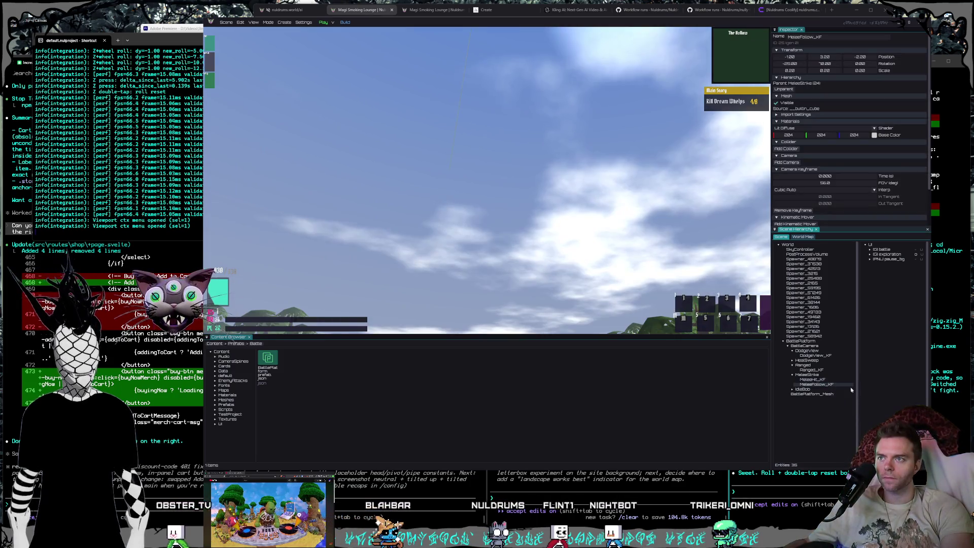
Expand IdleBob, snap the view to BobUp_KF, and start play mode with F5.
{"action": "left_click", "coordinate": [792, 390]}
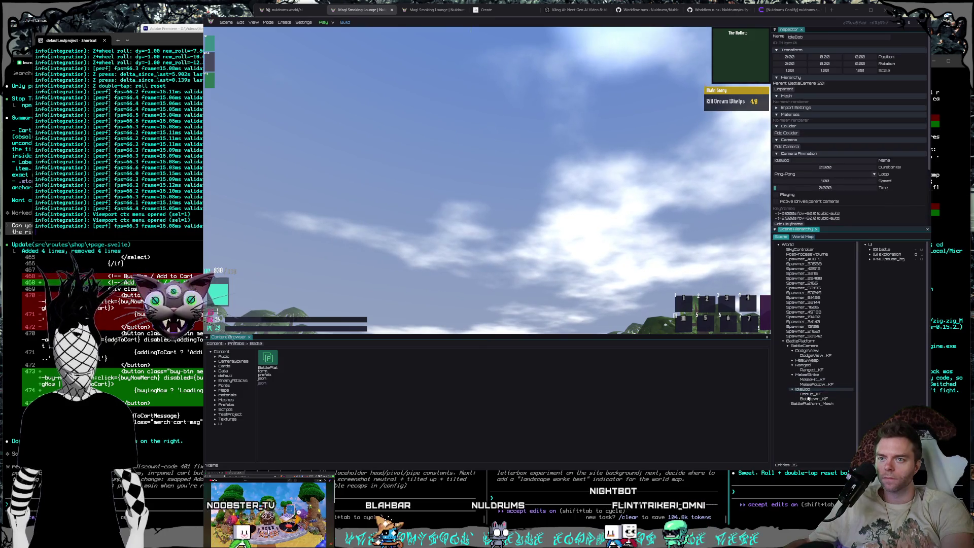
{"action": "right_click", "coordinate": [809, 396]}
{"action": "left_click", "coordinate": [836, 419]}
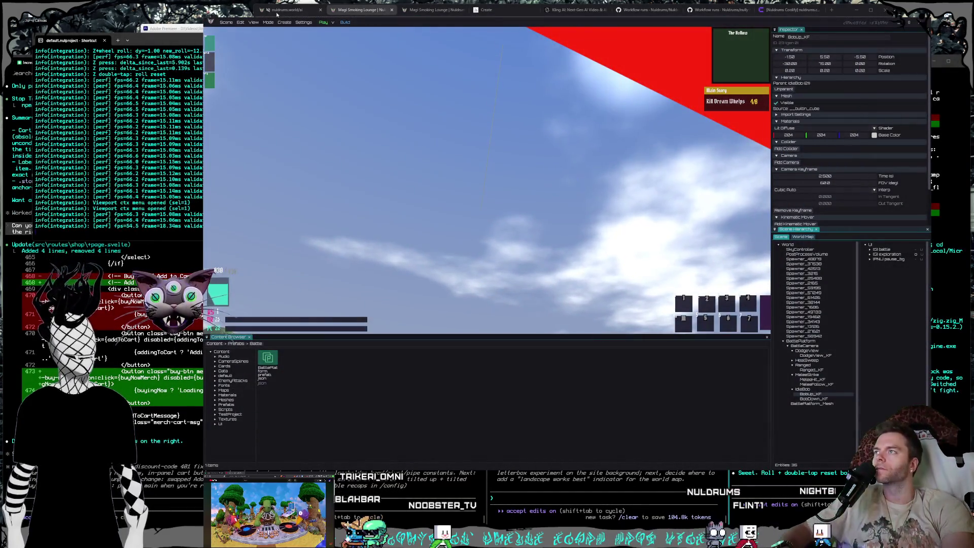
{"action": "key", "text": "F5"}
Walk the player through the forest toward the red enemy to trigger the battle.
{"action": "key", "text": "w"}
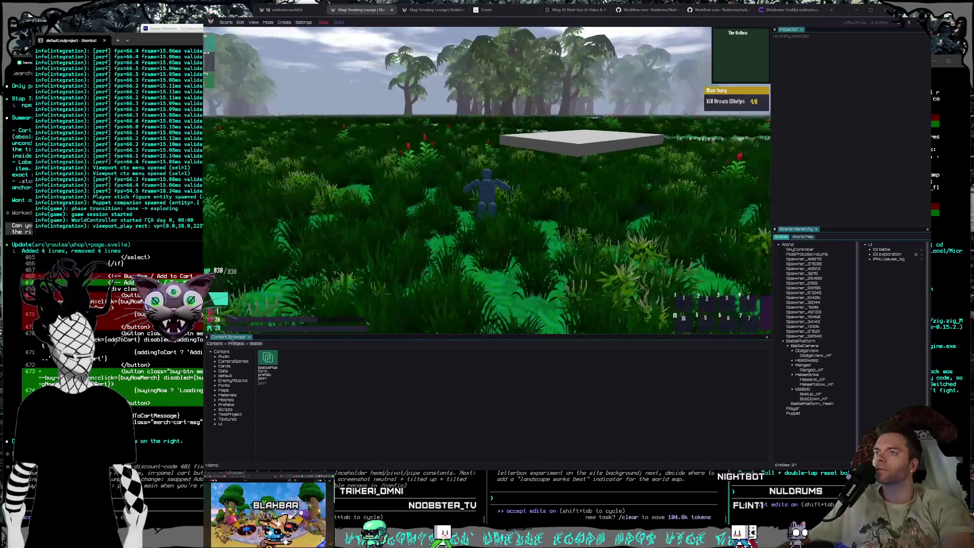
{"action": "key", "text": "w"}
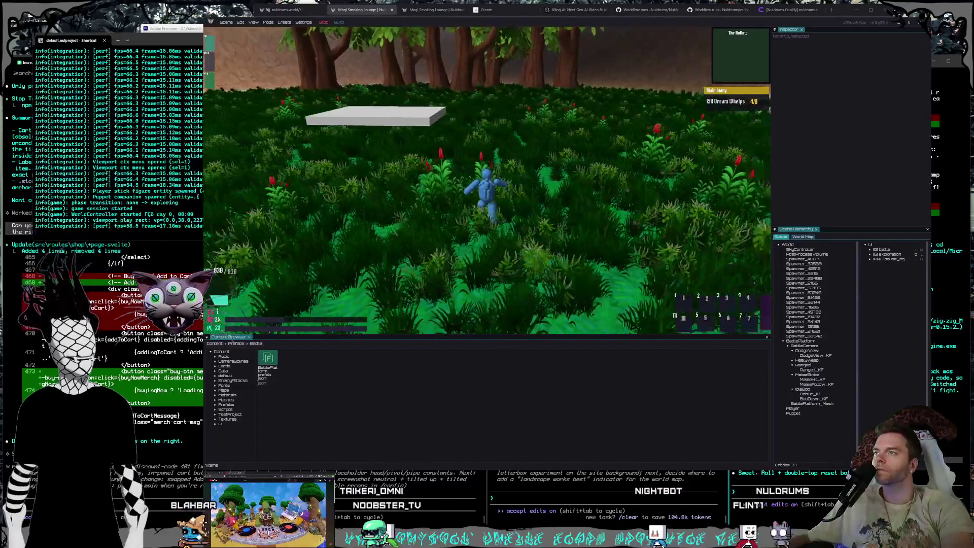
{"action": "key", "text": "w"}
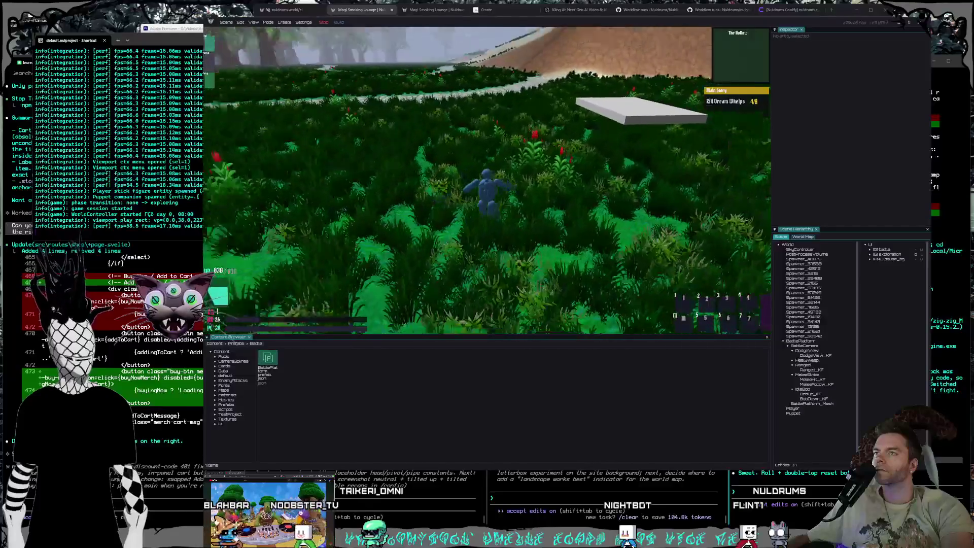
{"action": "key", "text": "w"}
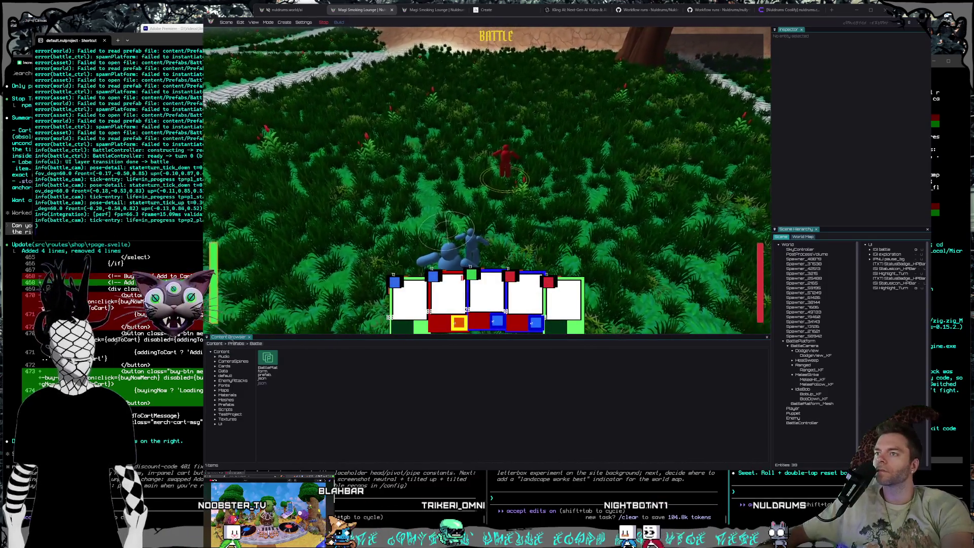
Screenshot the battle with the card hand, stop play mode, and close the NulEngine editor.
{"action": "key", "text": "super"}
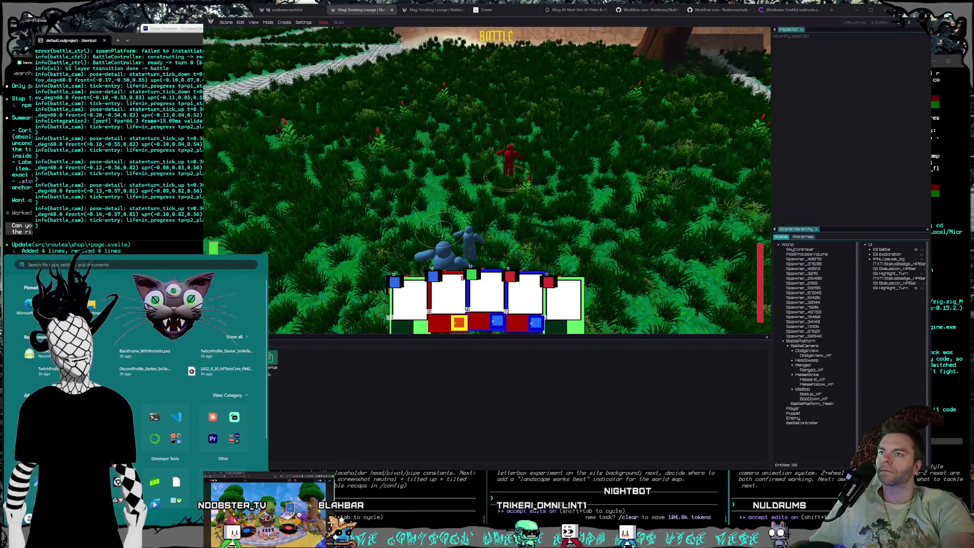
{"action": "left_click", "coordinate": [782, 489]}
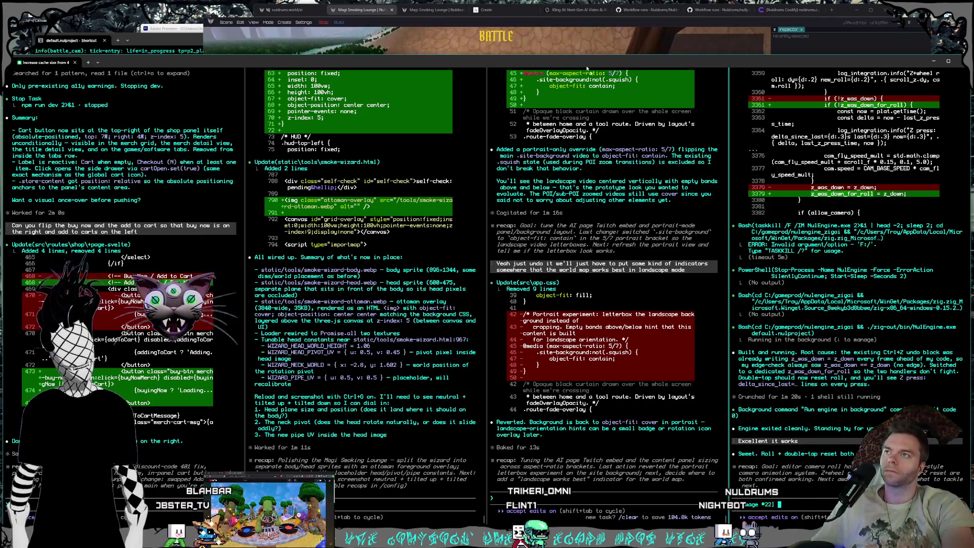
{"action": "key", "text": "alt+Tab"}
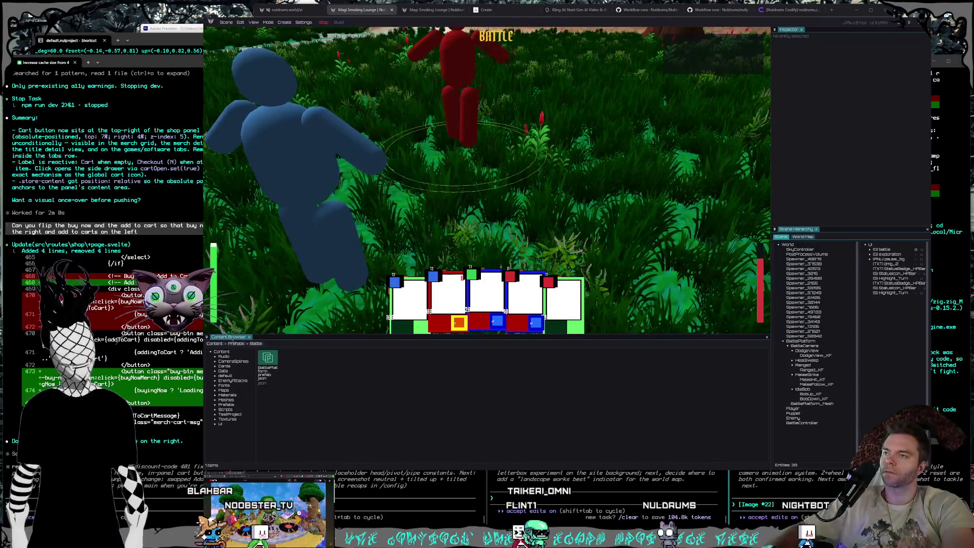
{"action": "key", "text": "super+shift+s"}
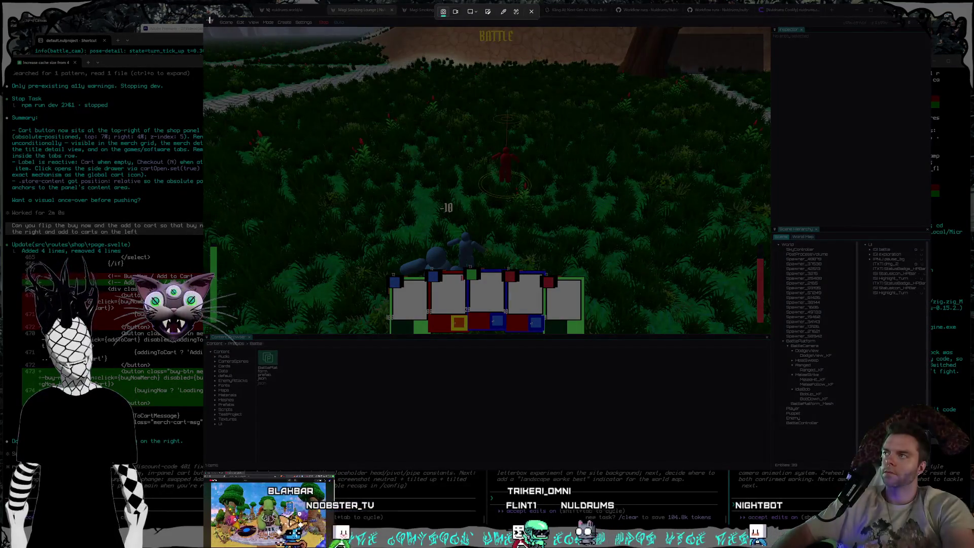
{"action": "key", "text": "Escape"}
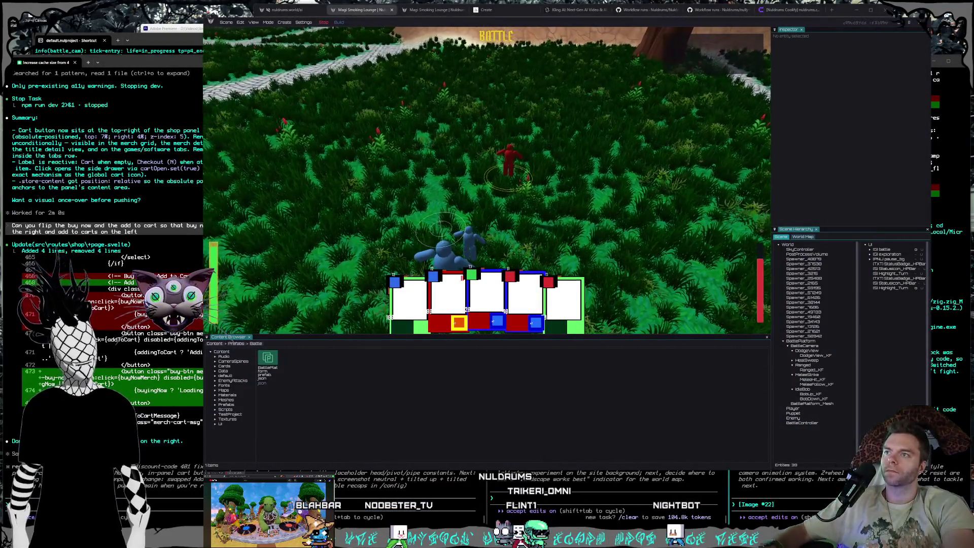
{"action": "key", "text": "Escape"}
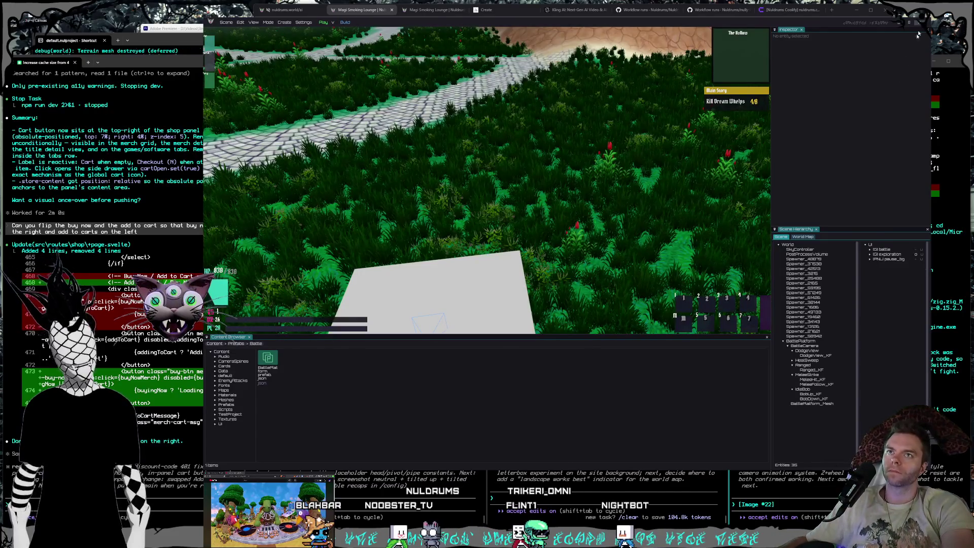
{"action": "left_click", "coordinate": [921, 29]}
{"action": "left_click", "coordinate": [794, 503]}
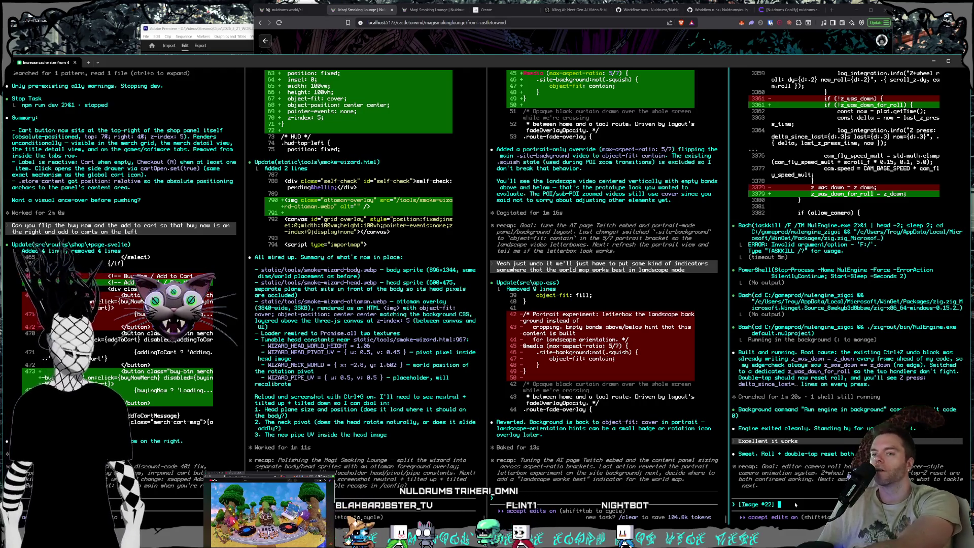
Dictate and send the battle platform camera-position report, then switch to the Magi Smoking Lounge tab.
{"action": "key", "text": "super+h"}
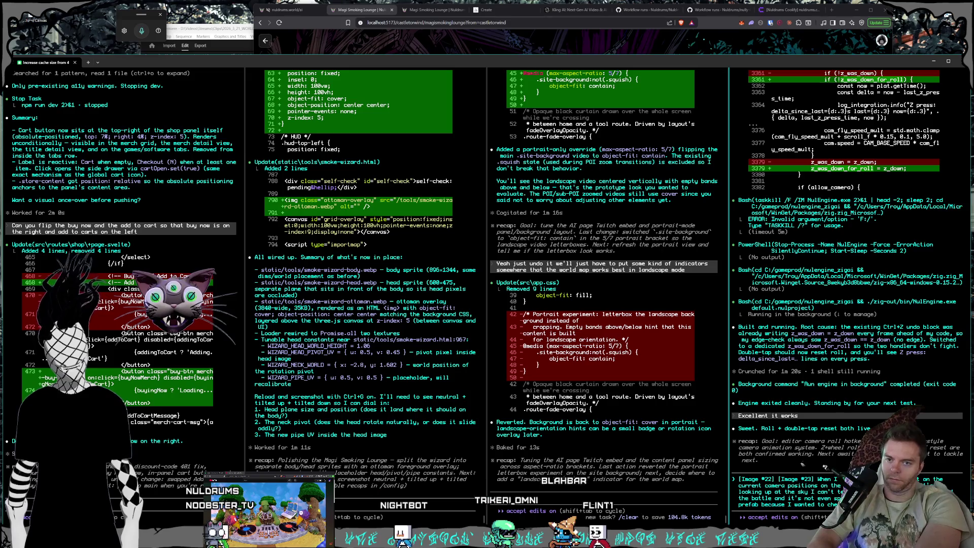
{"action": "key", "text": "Return"}
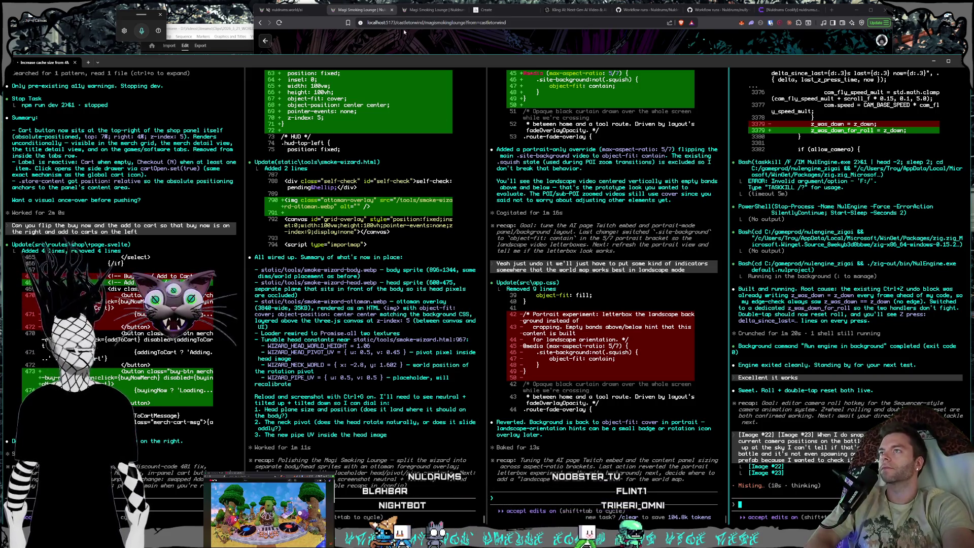
{"action": "left_click", "coordinate": [437, 11]}
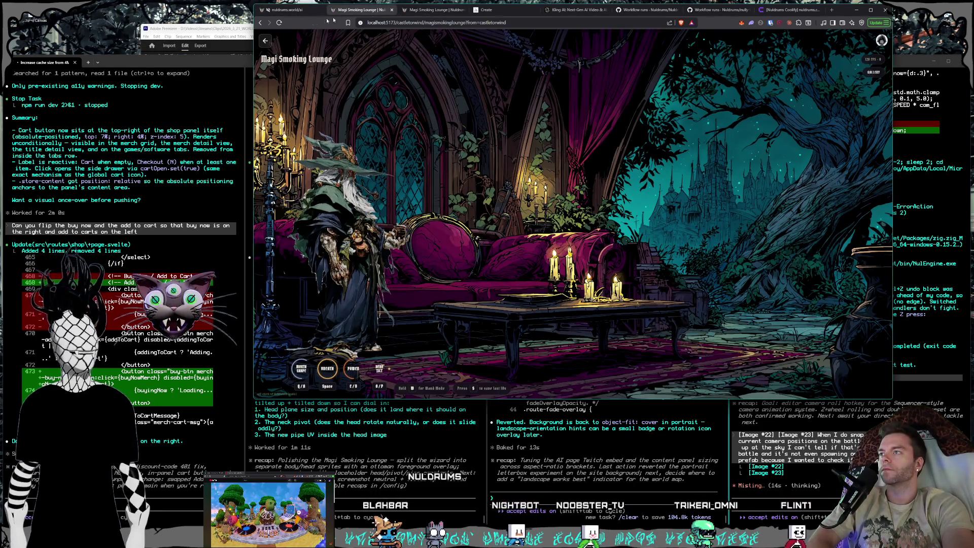
Go back via Castle Torwind and Magic Mountains to the world map, then open Nuldreams.
{"action": "left_click", "coordinate": [265, 42]}
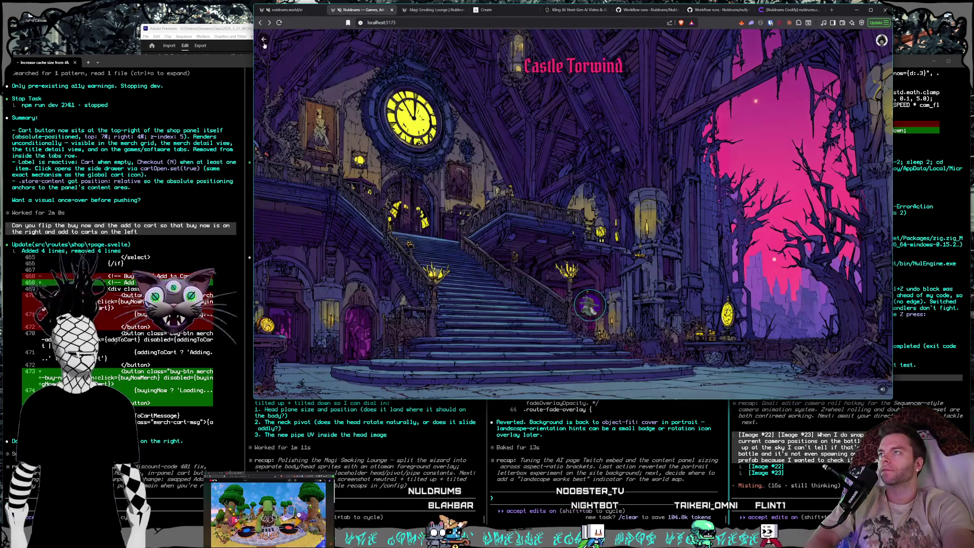
{"action": "left_click", "coordinate": [264, 41]}
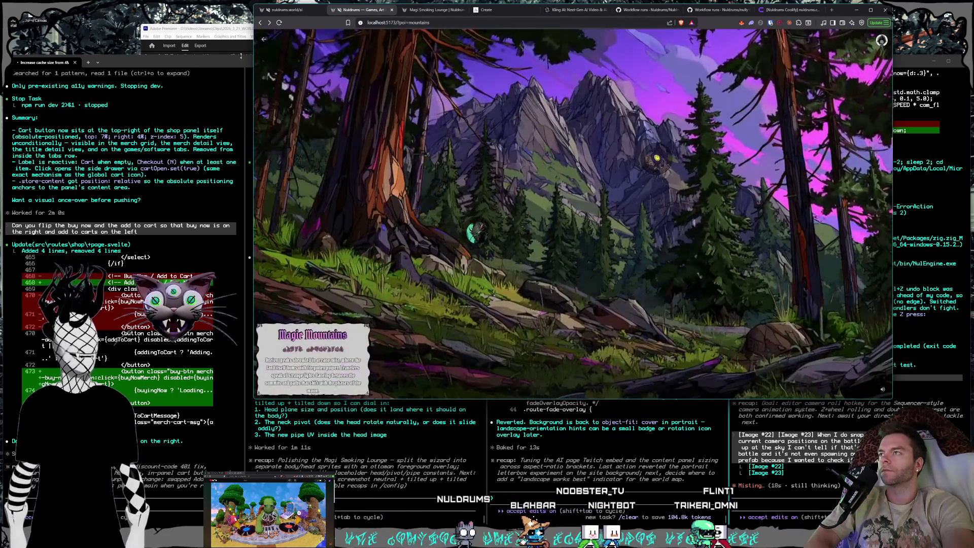
{"action": "left_click", "coordinate": [266, 40]}
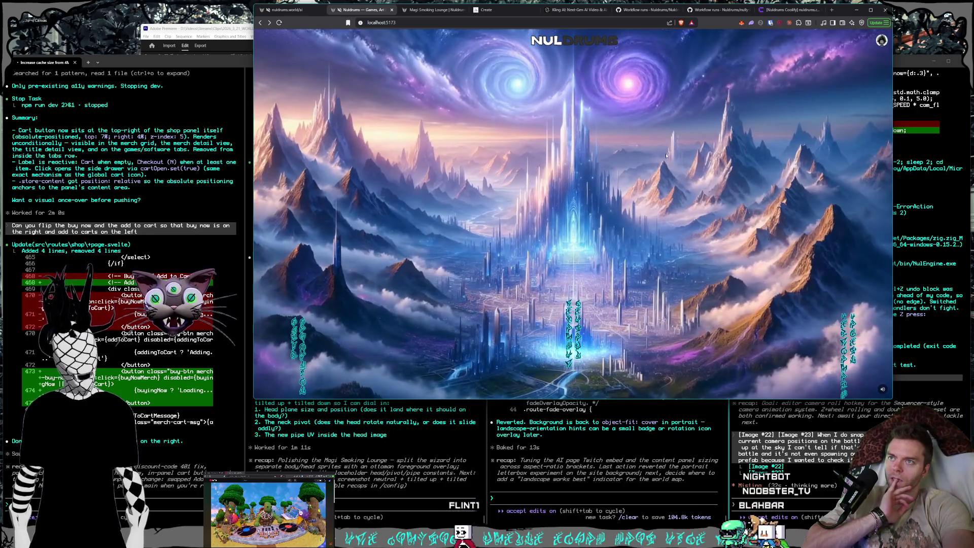
{"action": "left_click", "coordinate": [688, 119]}
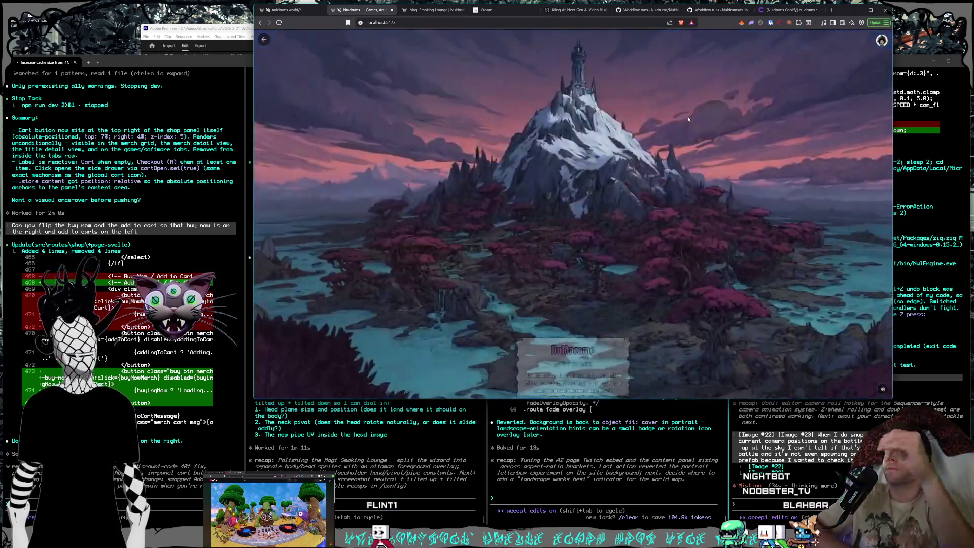
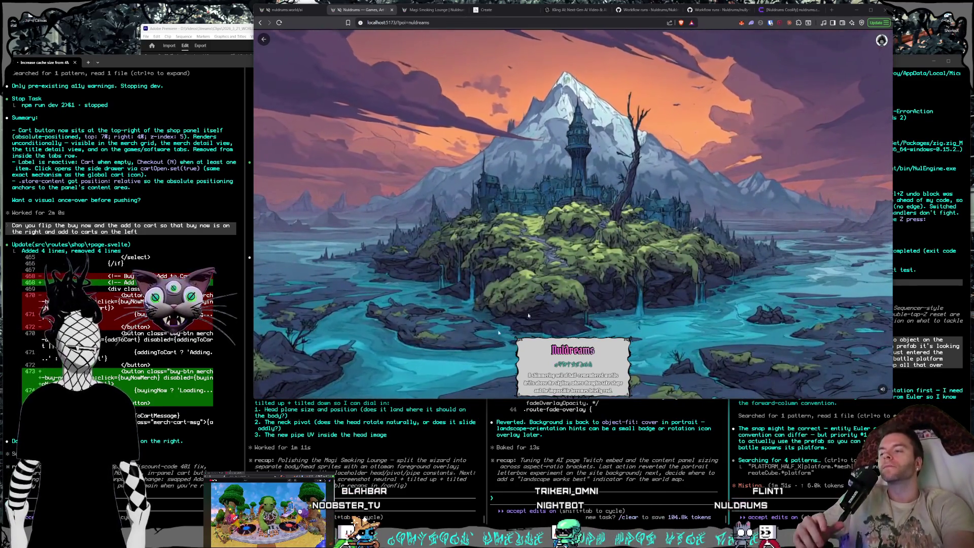
Bring the Castle Torwind chat forward, read its reply to the end, then start a new chat.
{"action": "key", "text": "alt+Tab"}
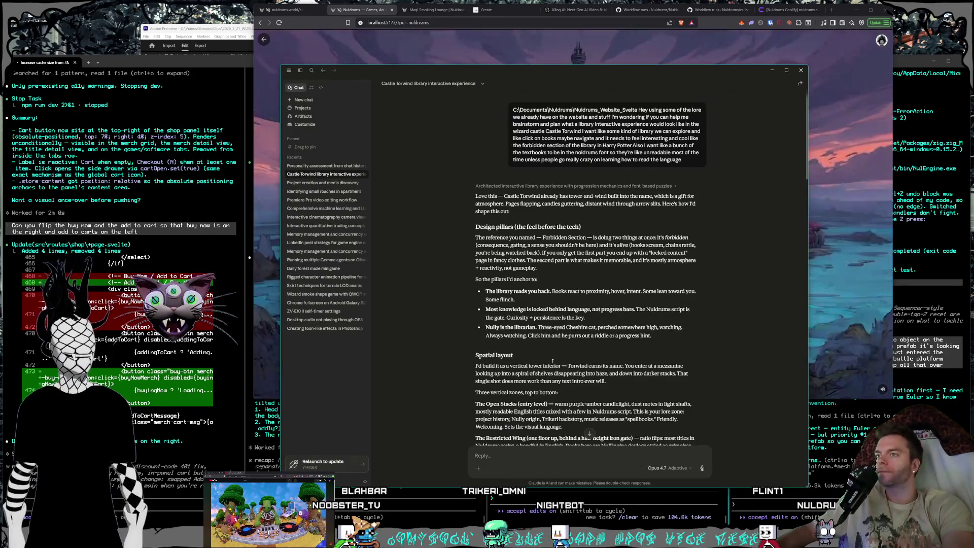
{"action": "scroll", "coordinate": [561, 345], "scroll_direction": "down", "scroll_amount": 3}
{"action": "scroll", "coordinate": [562, 344], "scroll_direction": "down", "scroll_amount": 10}
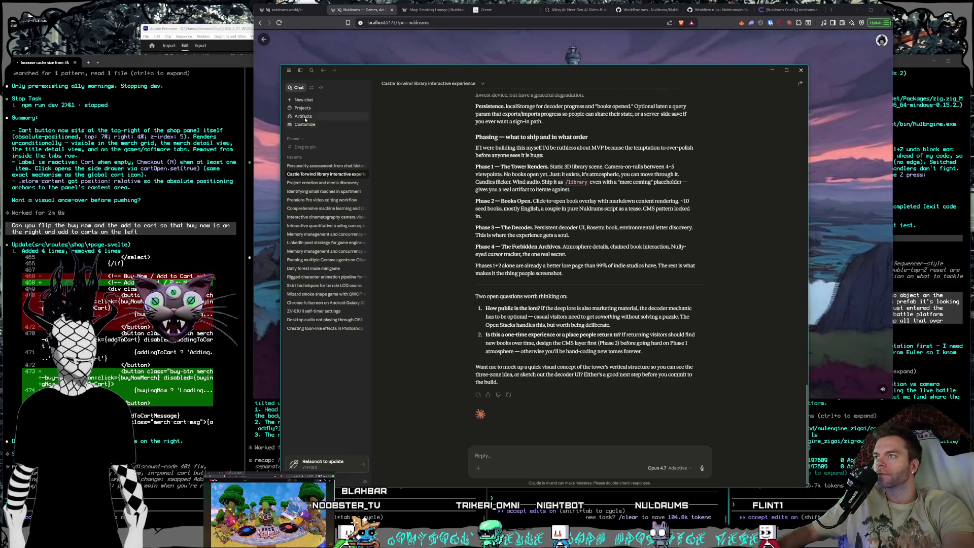
{"action": "left_click", "coordinate": [304, 101]}
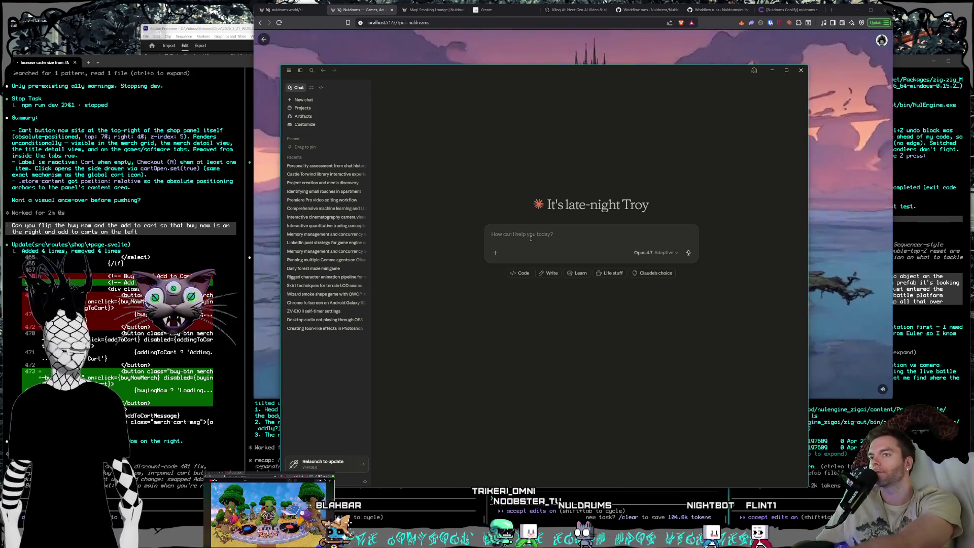
Start voice dictation for the prompt about the friend's favourite MUD, Devil's Silence.
{"action": "key", "text": "super+h"}
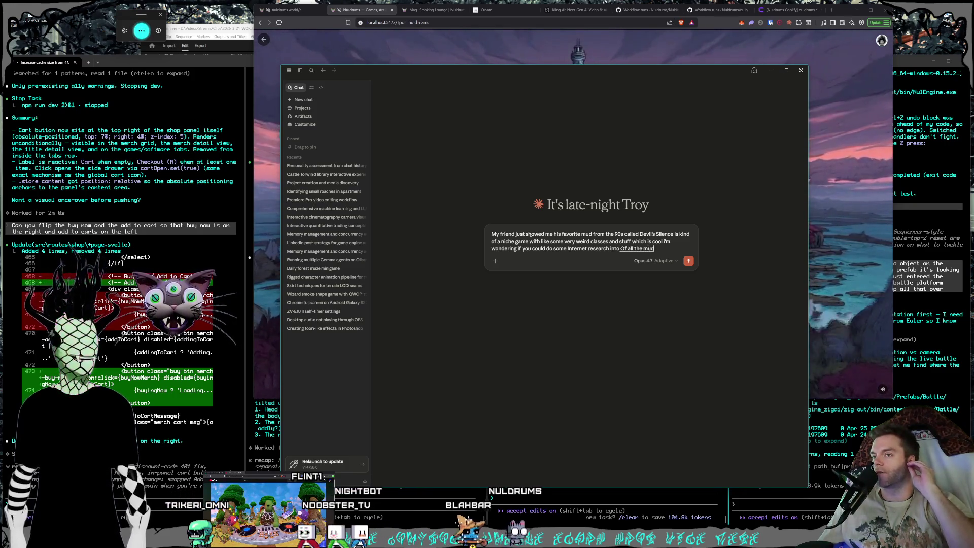
Dictate the request for fantasy-themed 90s MUDs with unusual mechanics, joining 'tree Ant' into 'treant'.
{"action": "type", "text": "s of the nineties or as many of them as you can"}
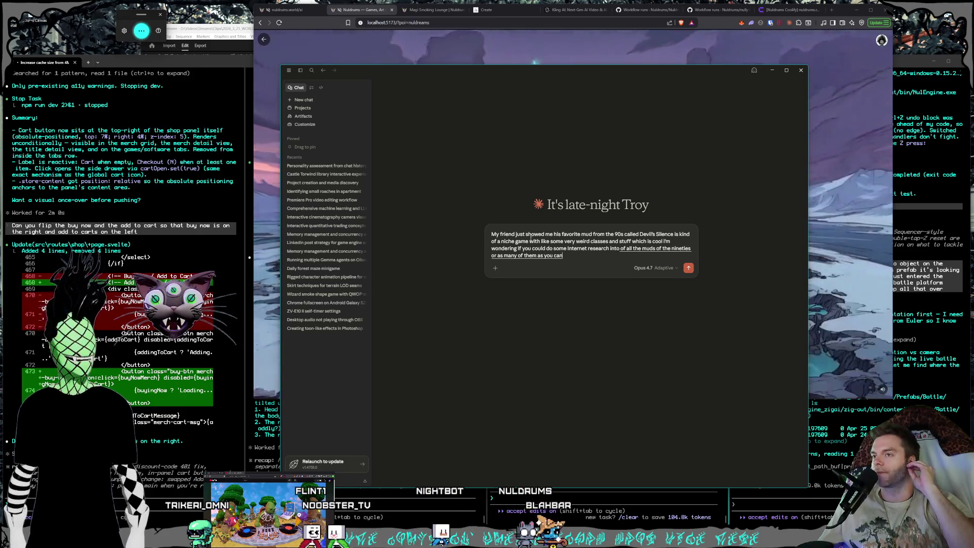
{"action": "type", "text": " find that are like fantasy"}
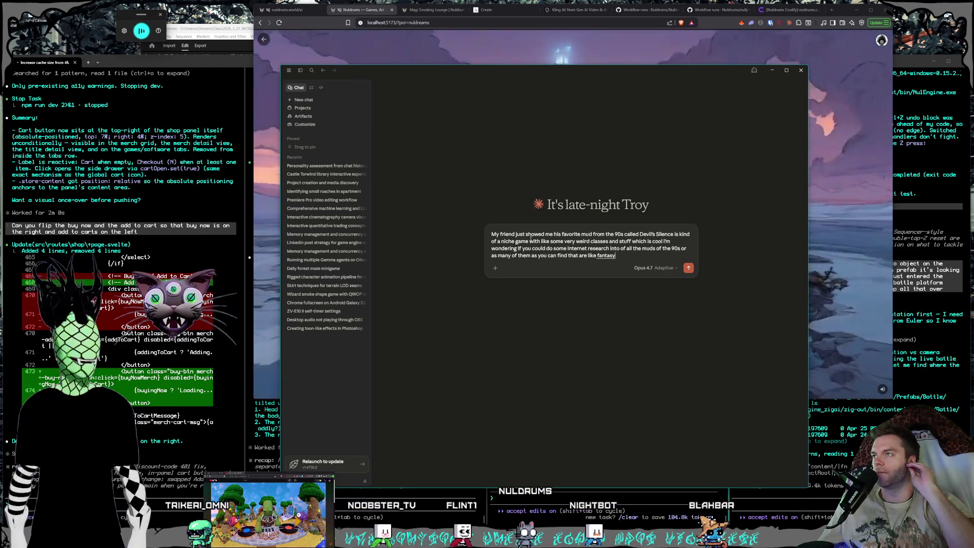
{"action": "type", "text": " themed maybe even"}
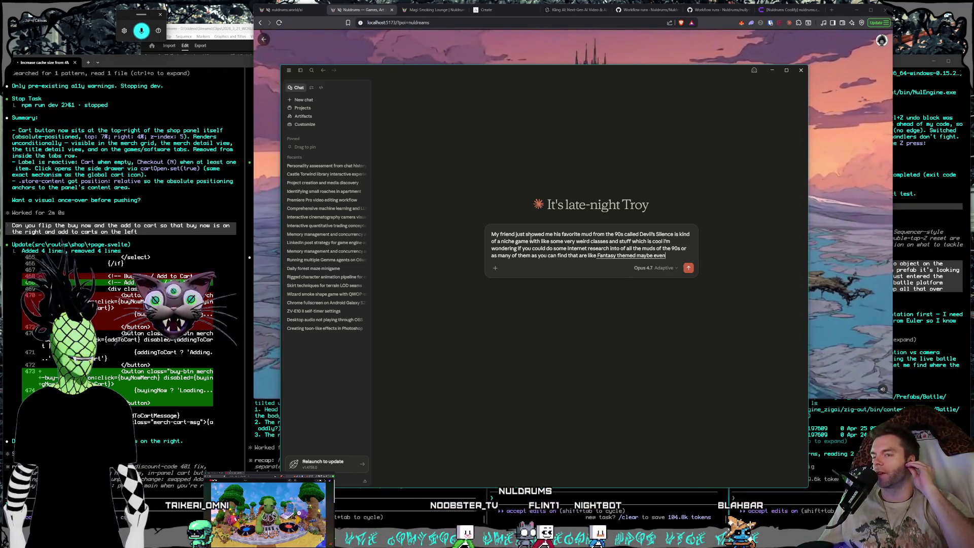
{"action": "type", "text": " some sci-fi themed"}
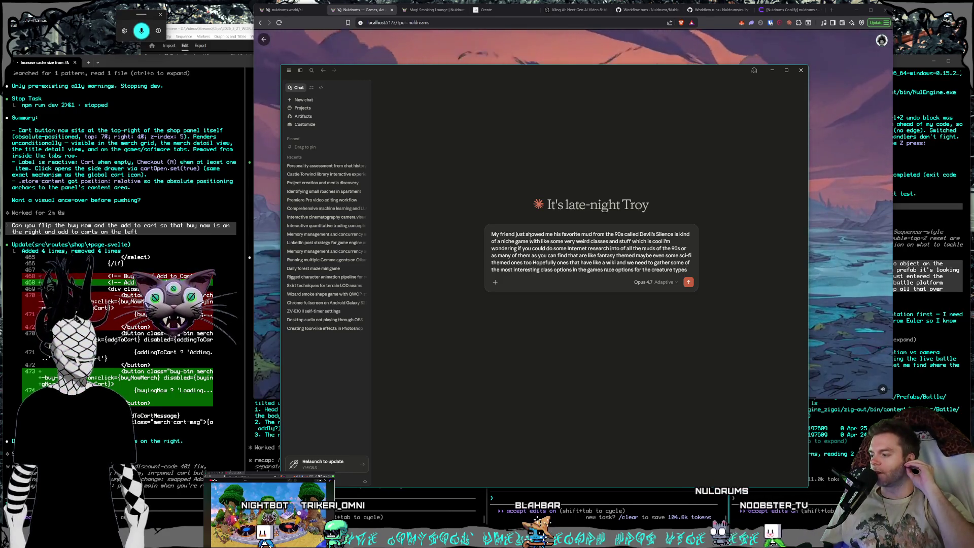
{"action": "type", "text": "in mechanics"}
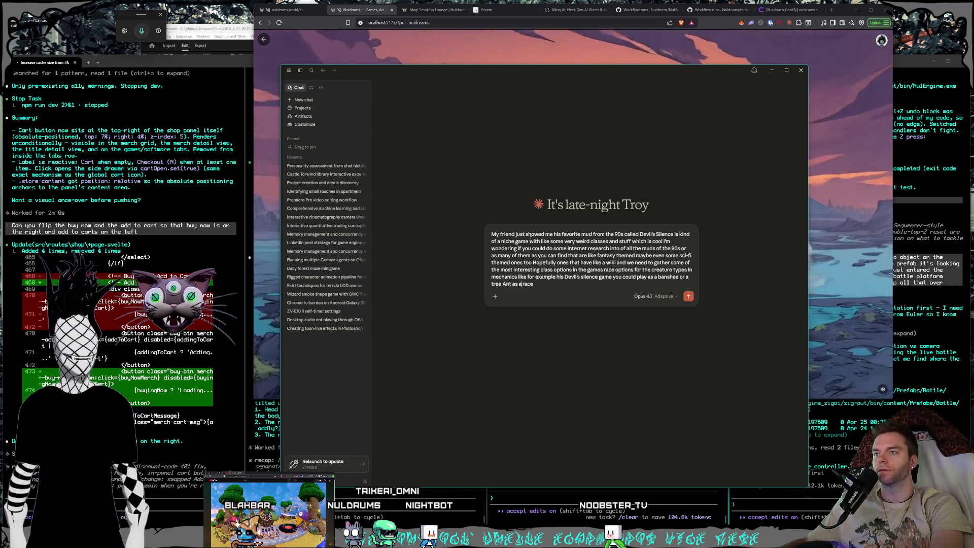
{"action": "key", "text": "BackSpace"}
{"action": "key", "text": "BackSpace"}
{"action": "key", "text": "BackSpace"}
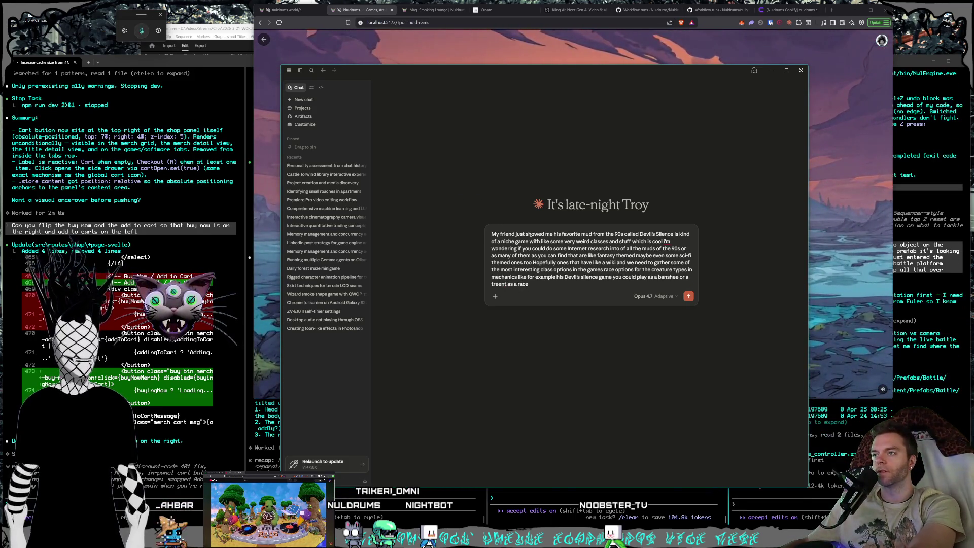
Change 'in mechanics' to 'and mechanics', add the 'thief instead of rogue' note, and send.
{"action": "type", "text": "a"}
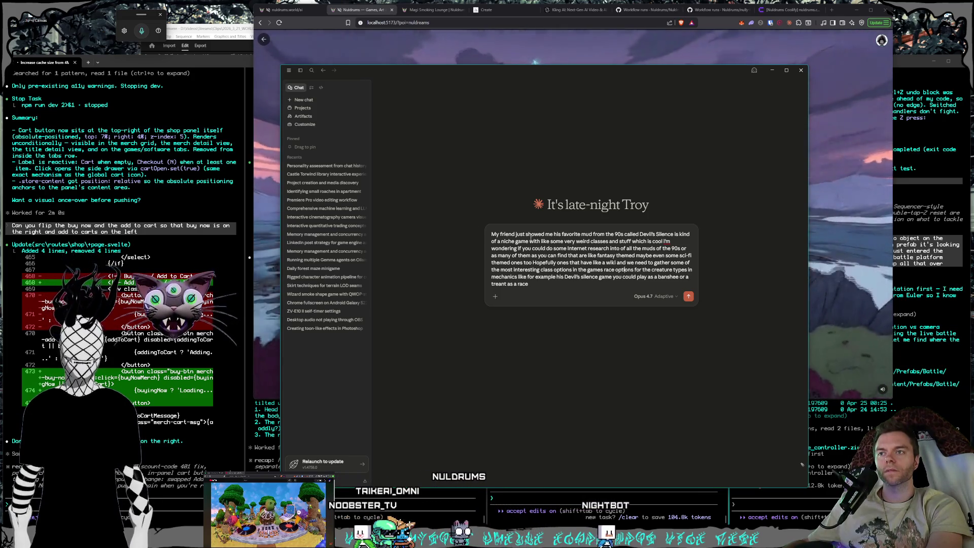
{"action": "key", "text": "Right"}
{"action": "key", "text": "Right"}
{"action": "key", "text": "Right"}
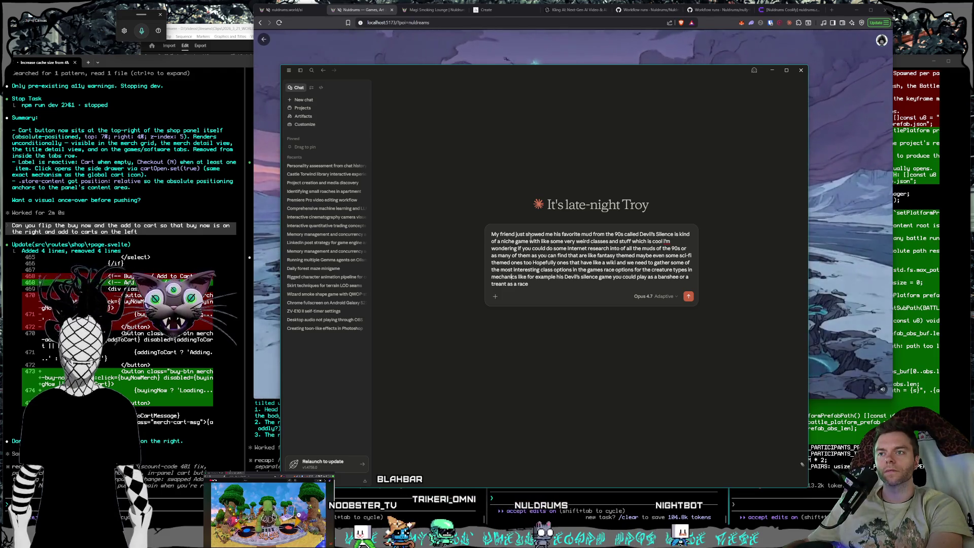
{"action": "key", "text": "BackSpace"}
{"action": "key", "text": "BackSpace"}
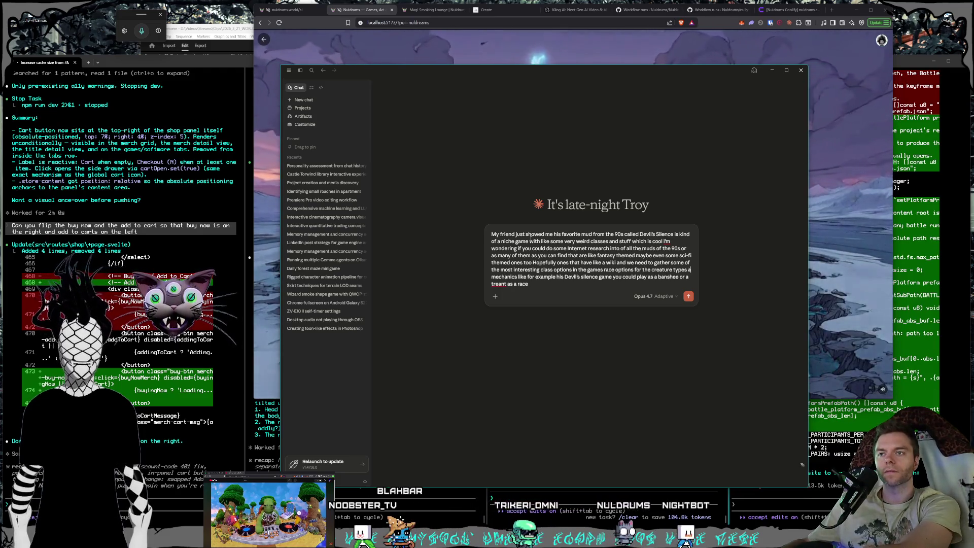
{"action": "type", "text": "and"}
{"action": "key", "text": "Down"}
{"action": "key", "text": "Right"}
{"action": "key", "text": "Right"}
{"action": "key", "text": "Right"}
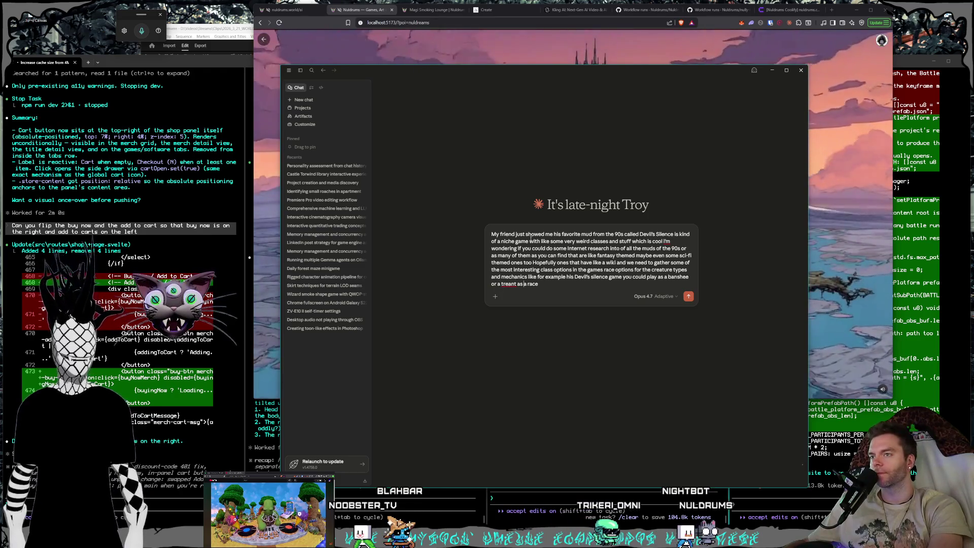
{"action": "type", "text": " amd tier"}
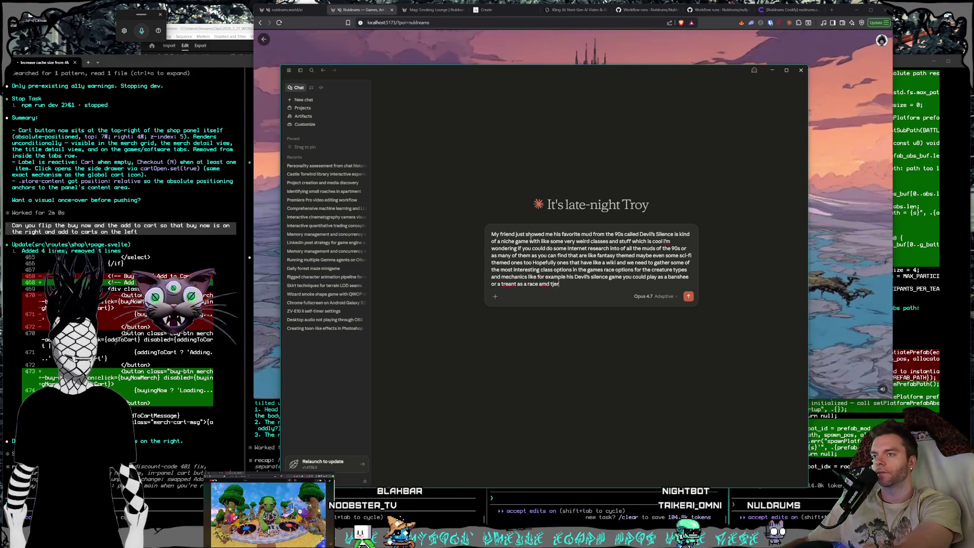
{"action": "type", "text": "d there's a class called a \"Knife"}
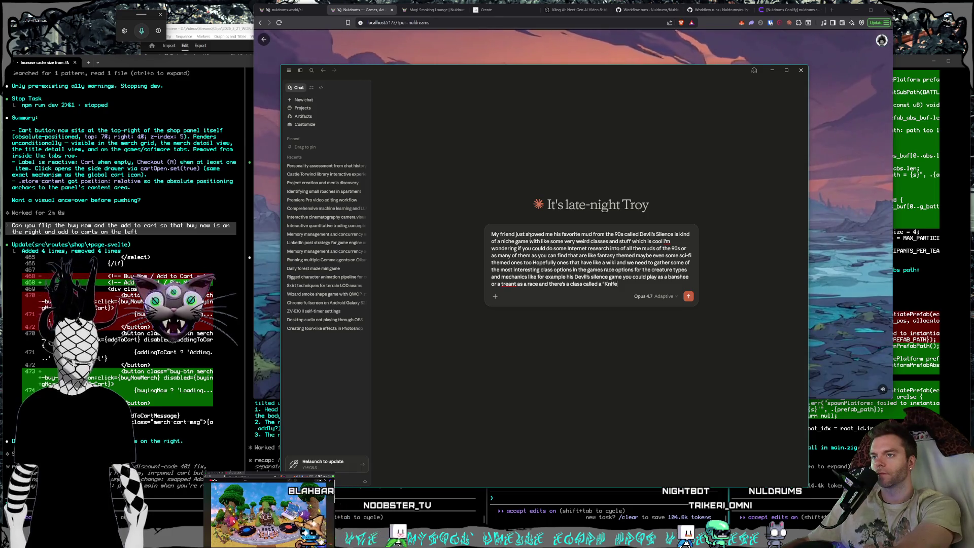
{"action": "type", "text": "r\" instead of just"}
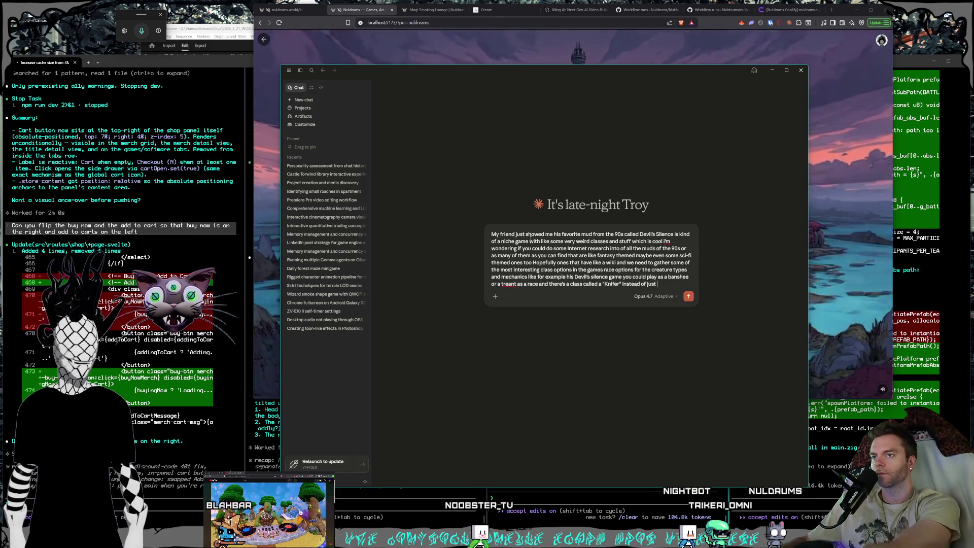
{"action": "type", "text": "rogu"}
{"action": "type", "text": " thie"}
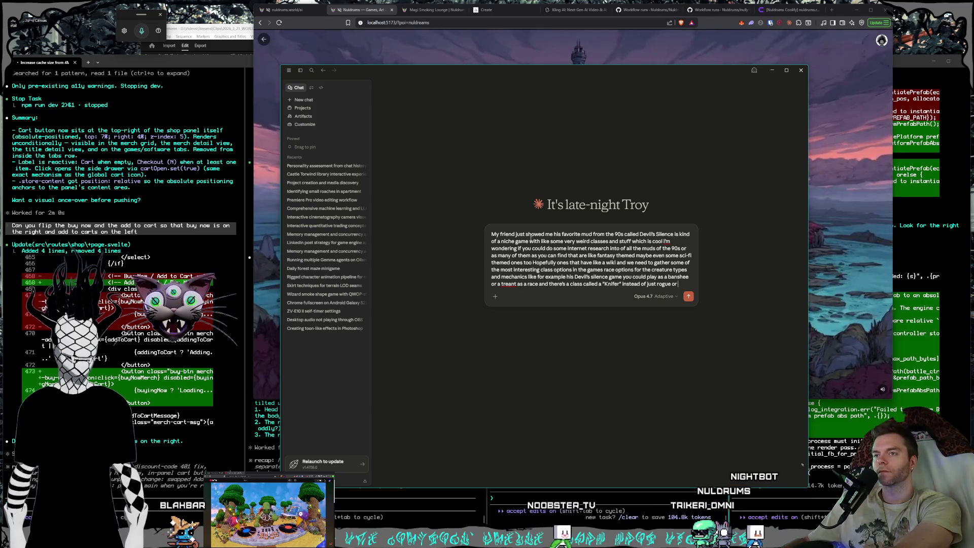
{"action": "type", "text": "f"}
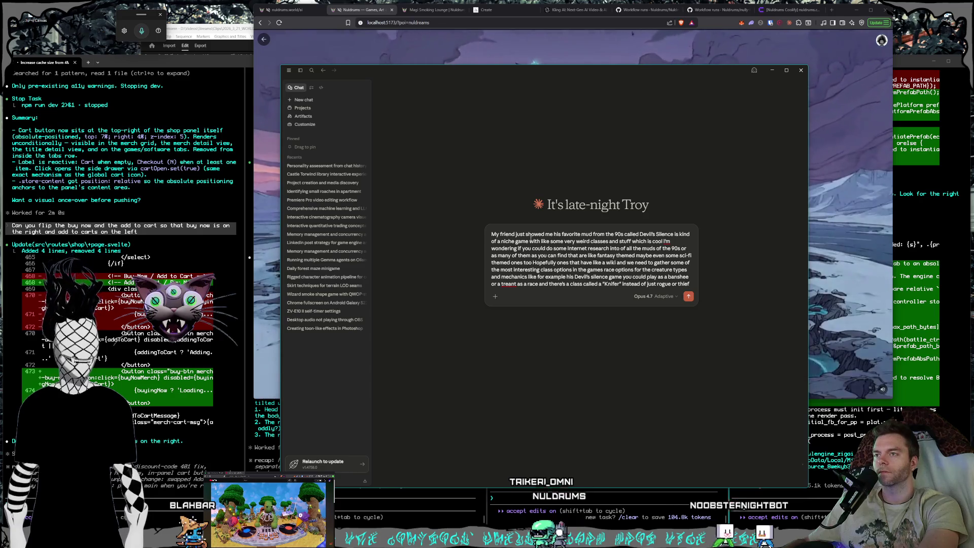
{"action": "key", "text": "Return"}
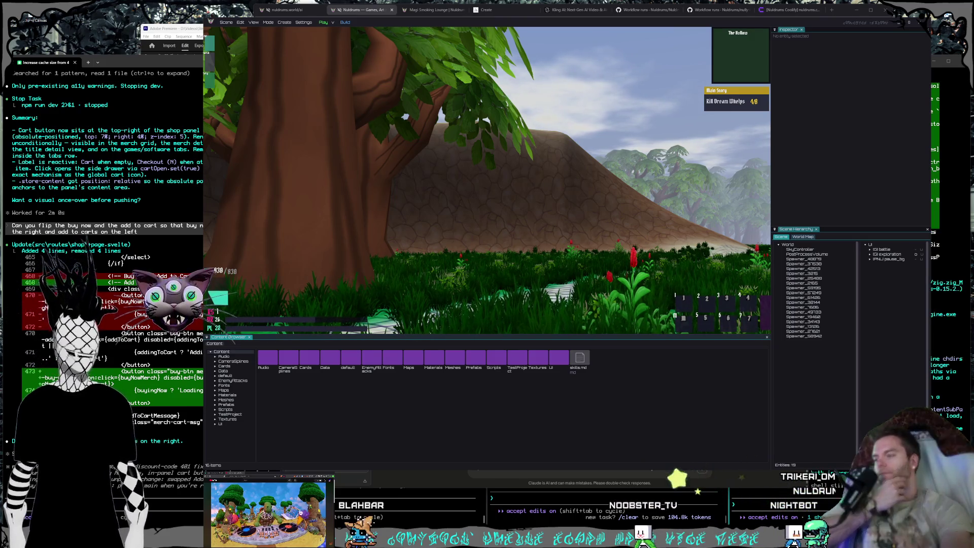
Bring the Claude chat back in front of the game engine editor.
{"action": "left_click", "coordinate": [643, 544]}
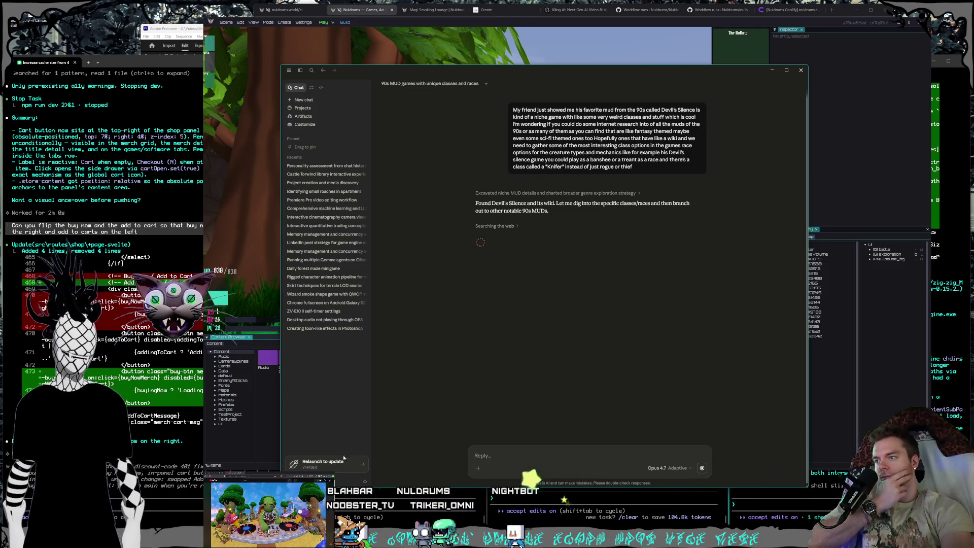
Open the Claude app's Settings page with Ctrl+comma.
{"action": "key", "text": "ctrl+comma"}
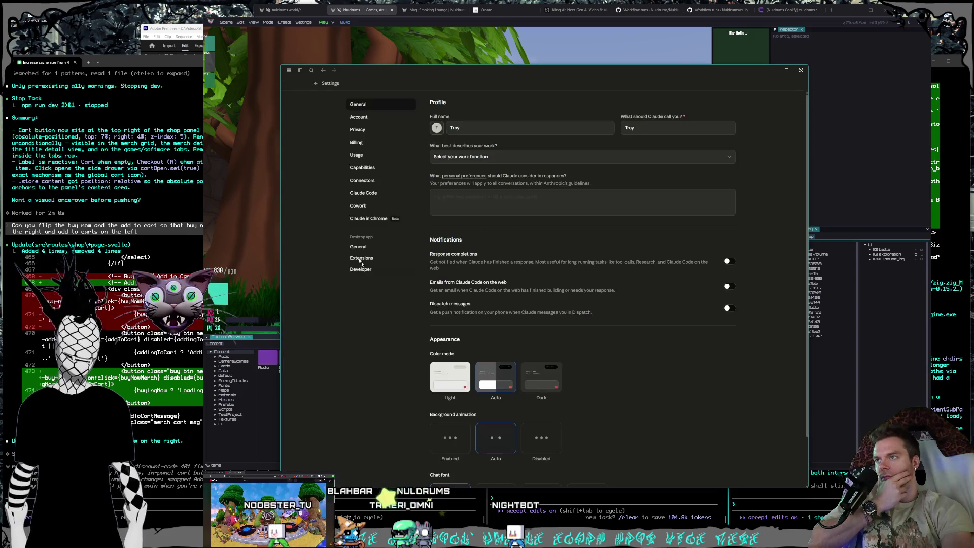
Check the plan's usage limits, then return to the 90s MUD research chat.
{"action": "left_click", "coordinate": [369, 158]}
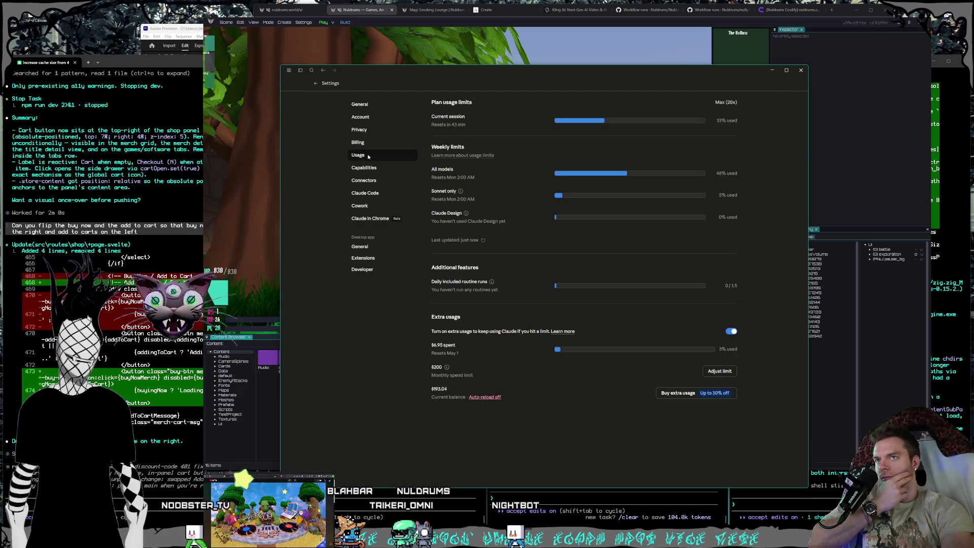
{"action": "left_click", "coordinate": [326, 85]}
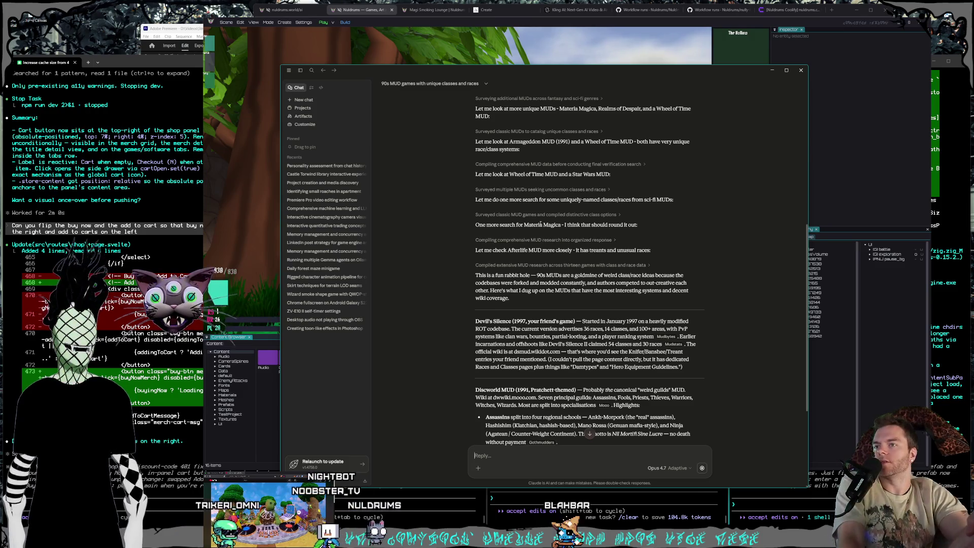
Scroll through the reply's Devil's Silence, Discworld and Achaea entries.
{"action": "scroll", "coordinate": [542, 232], "scroll_direction": "down", "scroll_amount": 3}
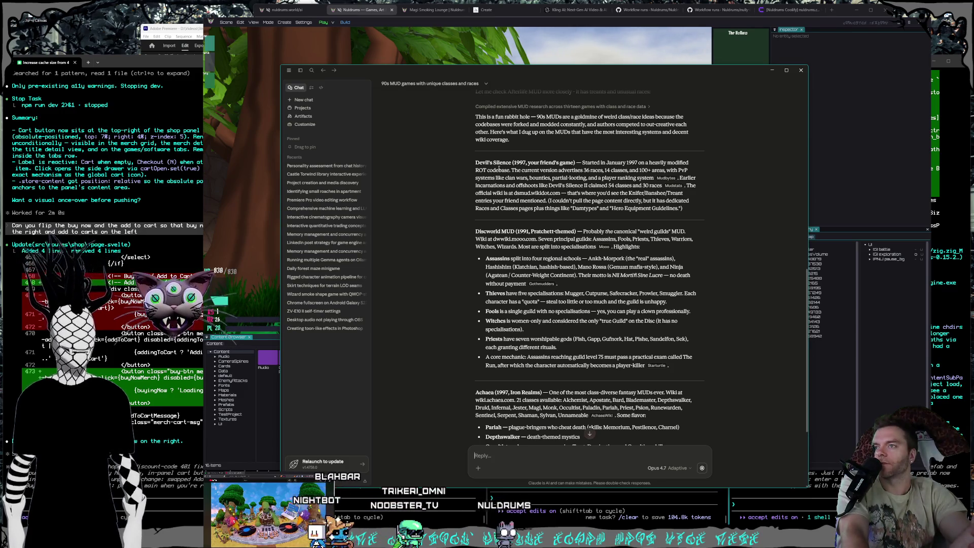
{"action": "scroll", "coordinate": [500, 167], "scroll_direction": "down", "scroll_amount": 1}
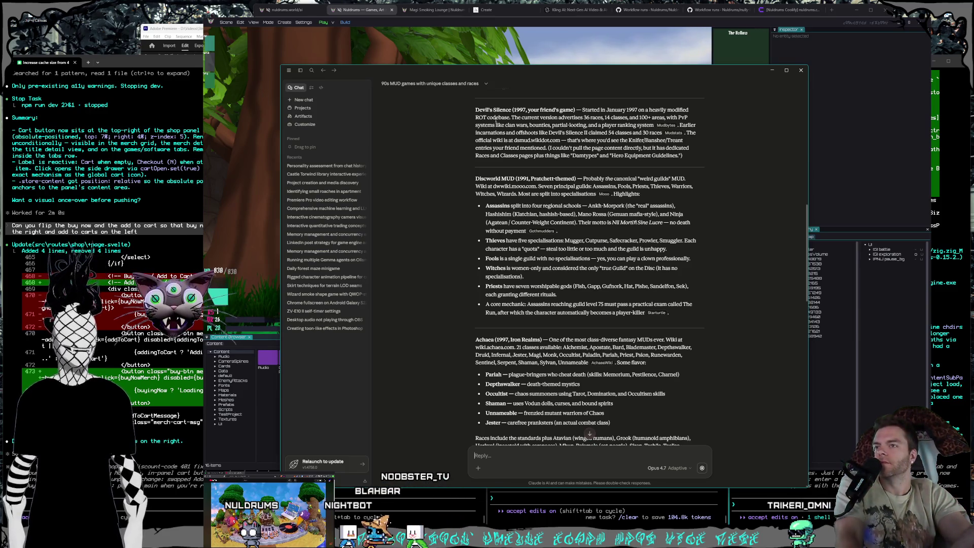
Scroll to the reply's honorable mentions, including Materia Magica and Aetolia.
{"action": "scroll", "coordinate": [494, 115], "scroll_direction": "down", "scroll_amount": 3}
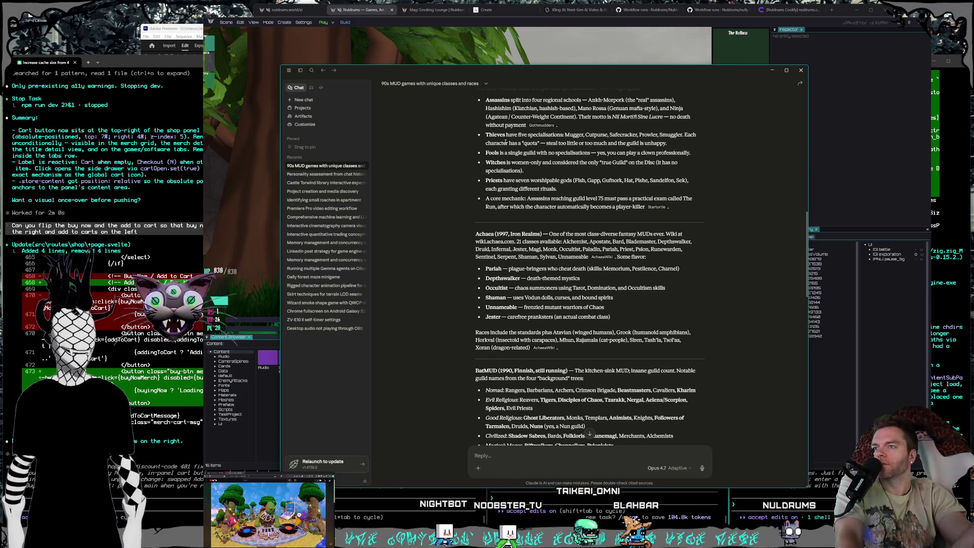
{"action": "scroll", "coordinate": [506, 142], "scroll_direction": "down", "scroll_amount": 1}
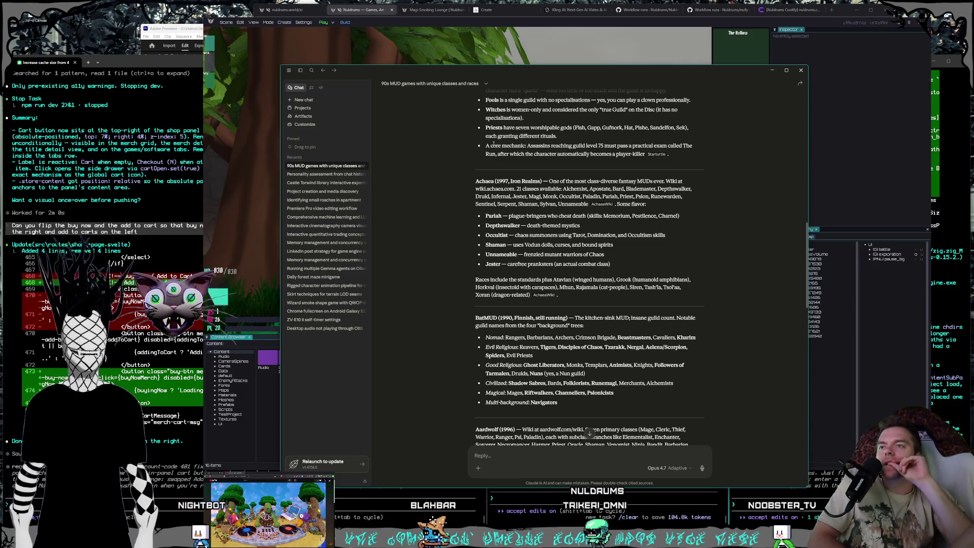
{"action": "scroll", "coordinate": [534, 217], "scroll_direction": "down", "scroll_amount": 5}
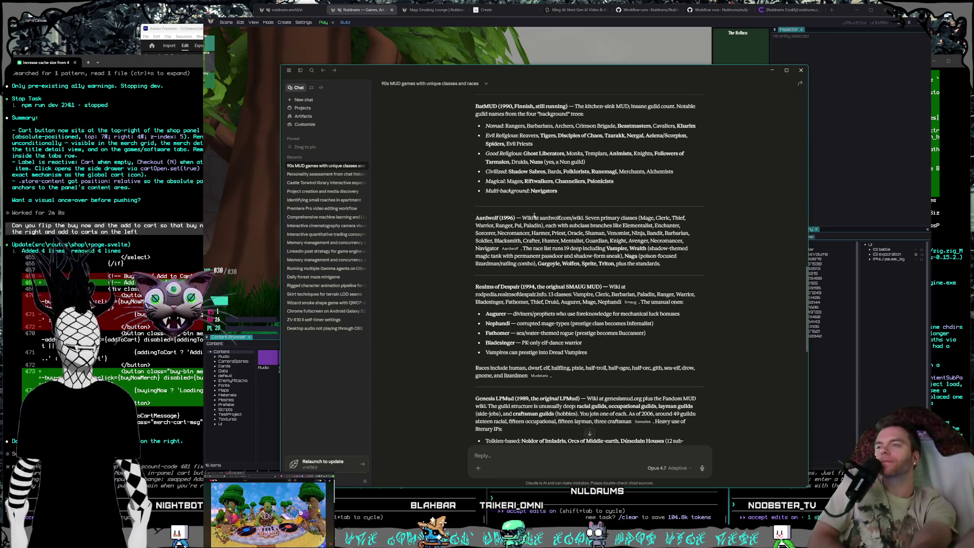
{"action": "scroll", "coordinate": [534, 217], "scroll_direction": "down", "scroll_amount": 15}
{"action": "scroll", "coordinate": [537, 215], "scroll_direction": "down", "scroll_amount": 2}
{"action": "type", "text": "Explain the whole"}
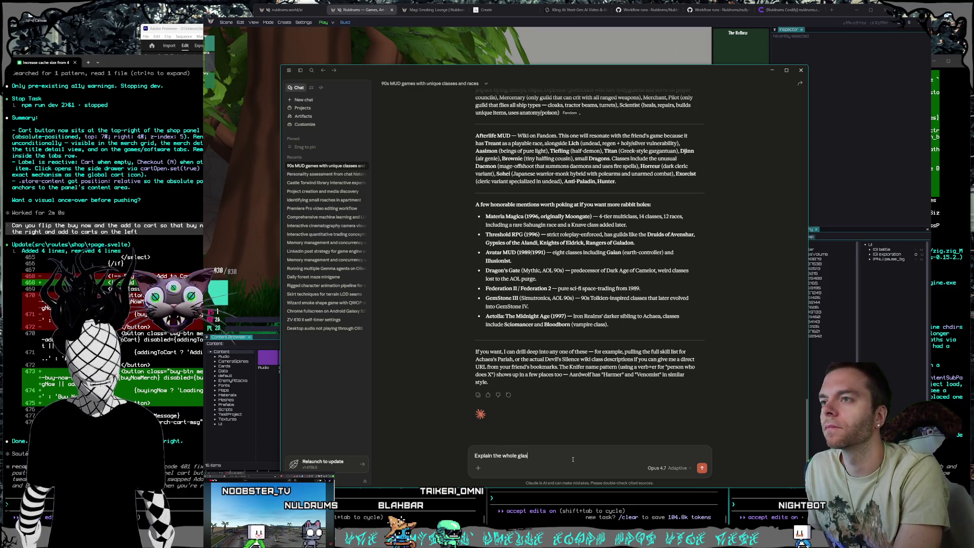
Continue the follow-up with '4 tiers system' and 'classe sand races in mater'.
{"action": "type", "text": "4 t"}
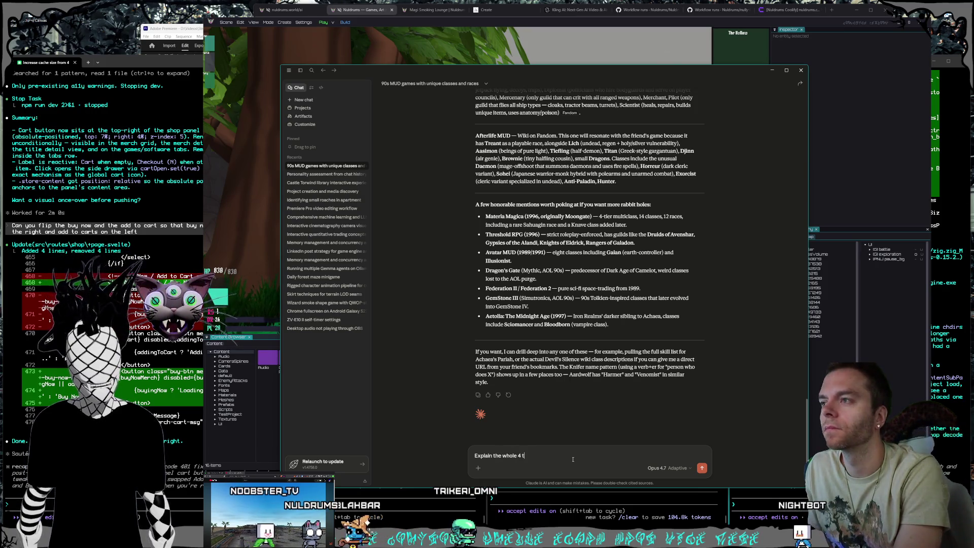
{"action": "type", "text": "iers system e"}
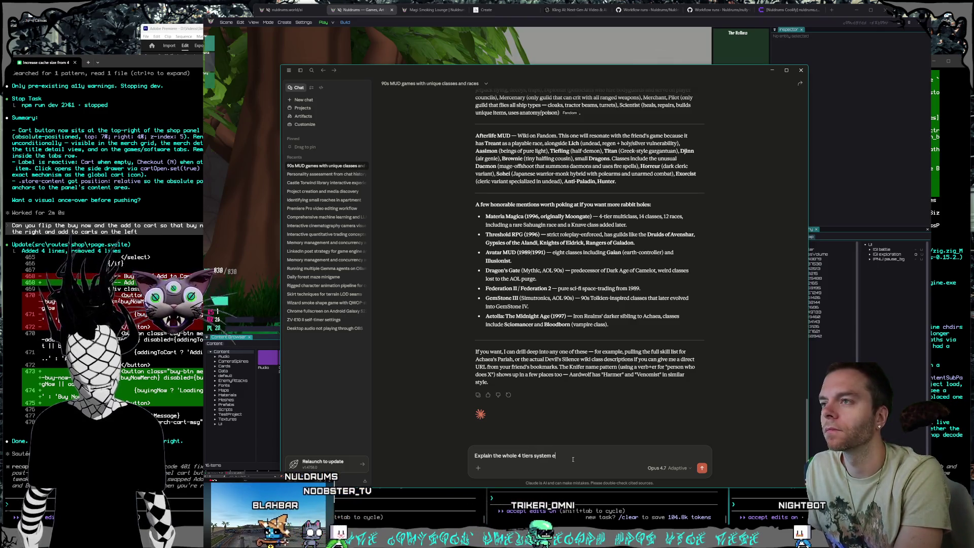
{"action": "key", "text": "BackSpace"}
{"action": "type", "text": "all cla"}
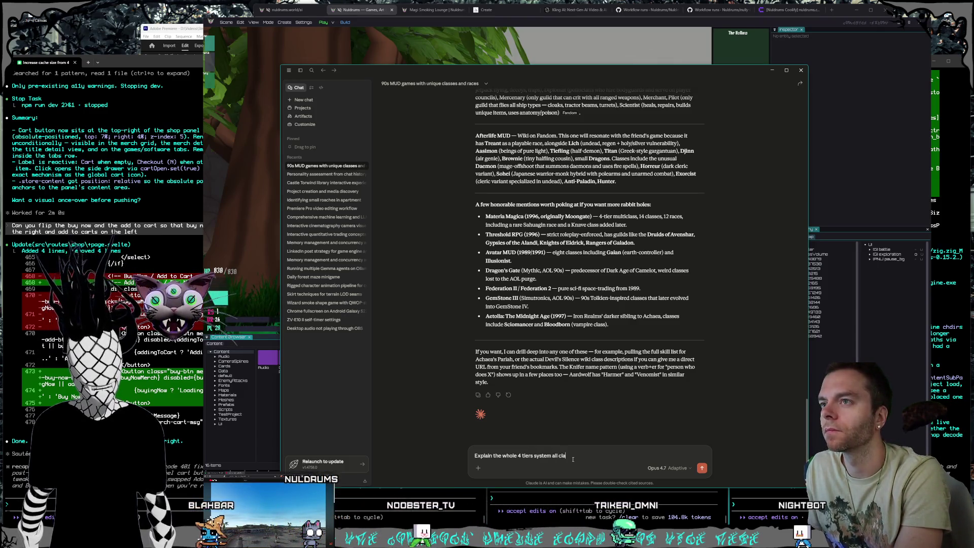
{"action": "type", "text": "sse sand races in mater"}
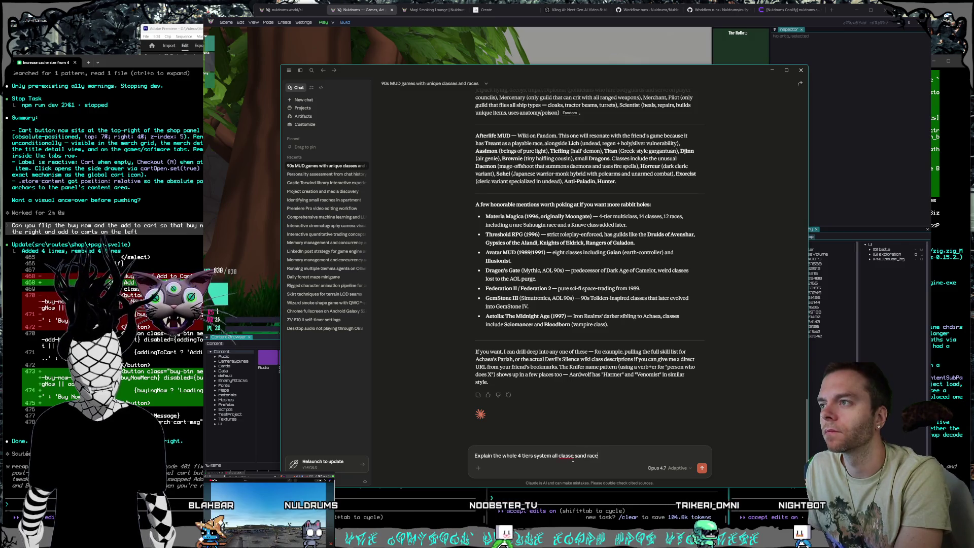